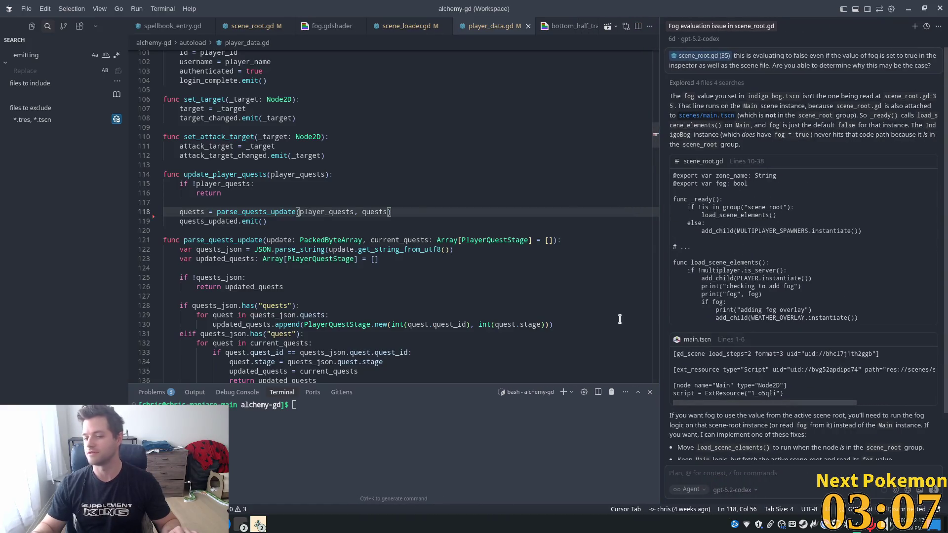
Show fog.gdshader in Cursor, select and deselect its code, then quit Battle.net from the tray.
{"action": "left_click", "coordinate": [414, 119]}
{"action": "left_click", "coordinate": [330, 25]}
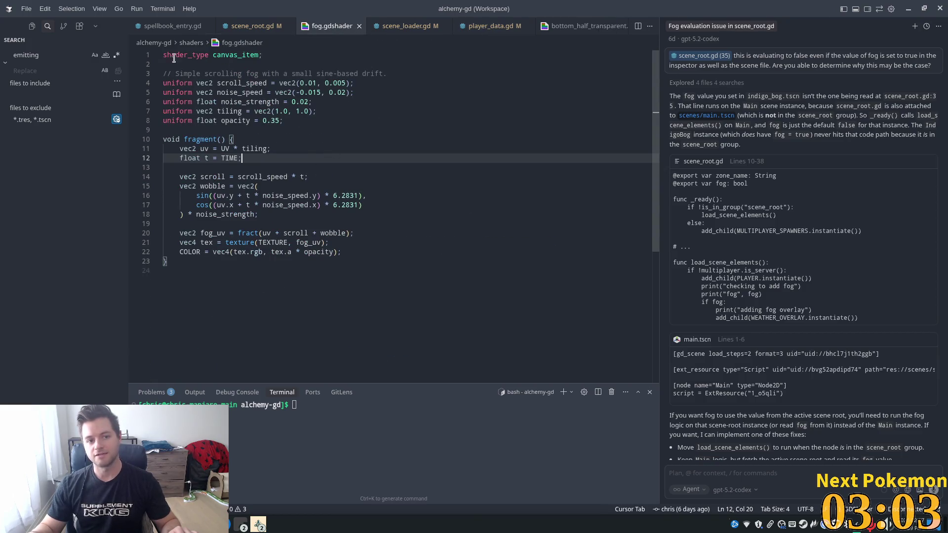
{"action": "left_click_drag", "start_coordinate": [174, 55], "coordinate": [302, 266]}
{"action": "mouse_move", "coordinate": [354, 302]}
{"action": "left_mouse_down"}
{"action": "mouse_move", "coordinate": [356, 195]}
{"action": "mouse_move", "coordinate": [326, 275]}
{"action": "left_mouse_up"}
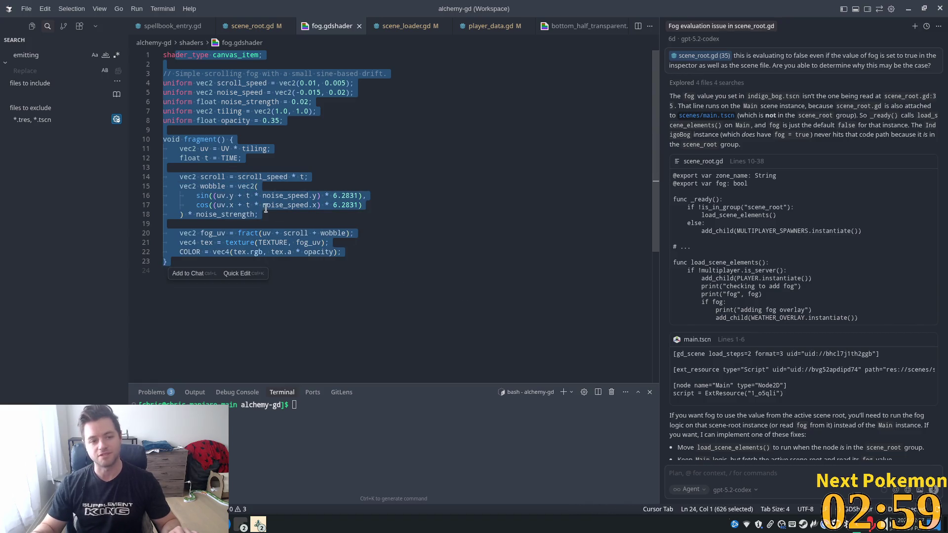
{"action": "left_click", "coordinate": [355, 215]}
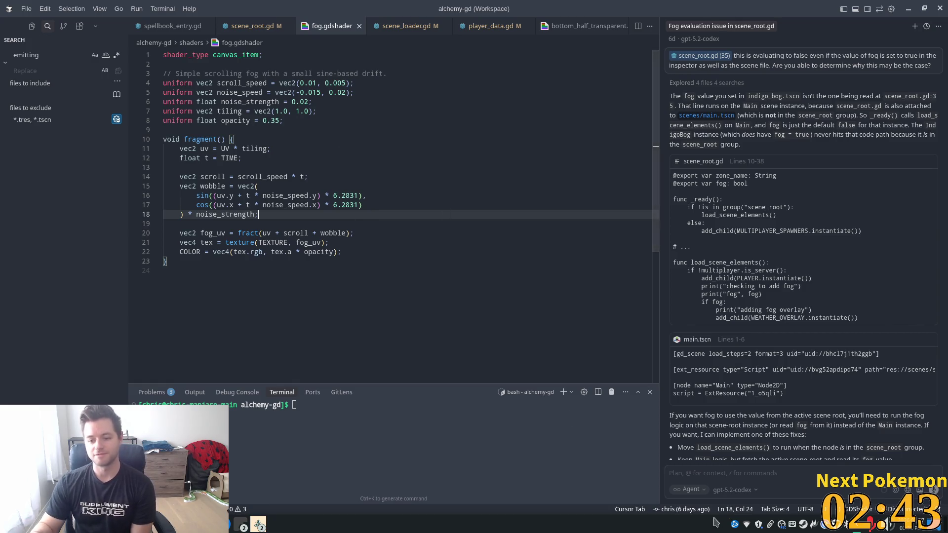
{"action": "right_click", "coordinate": [735, 524]}
{"action": "left_click", "coordinate": [758, 504]}
Narrow Cursor's agent chat panel so the fog.gdshader editor gets more width.
{"action": "left_click", "coordinate": [559, 263]}
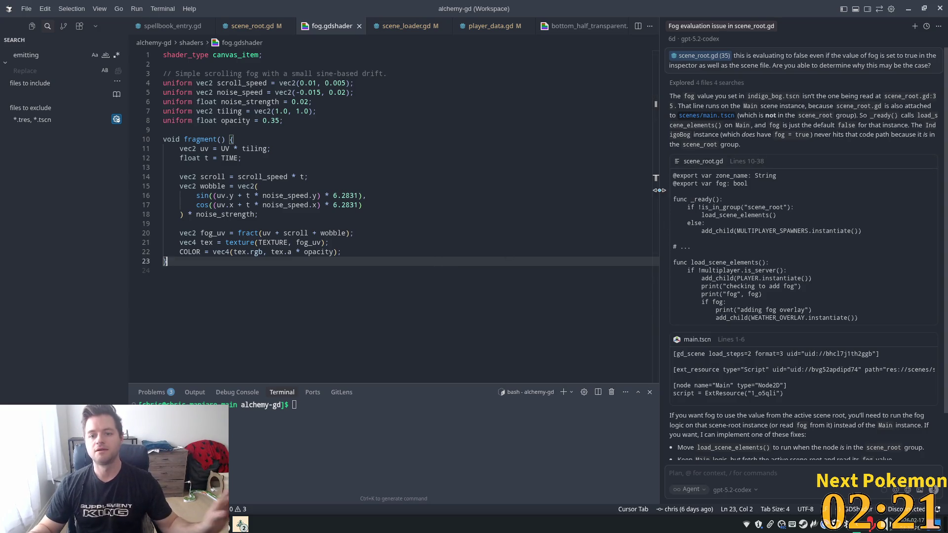
{"action": "left_click_drag", "start_coordinate": [661, 187], "coordinate": [690, 184]}
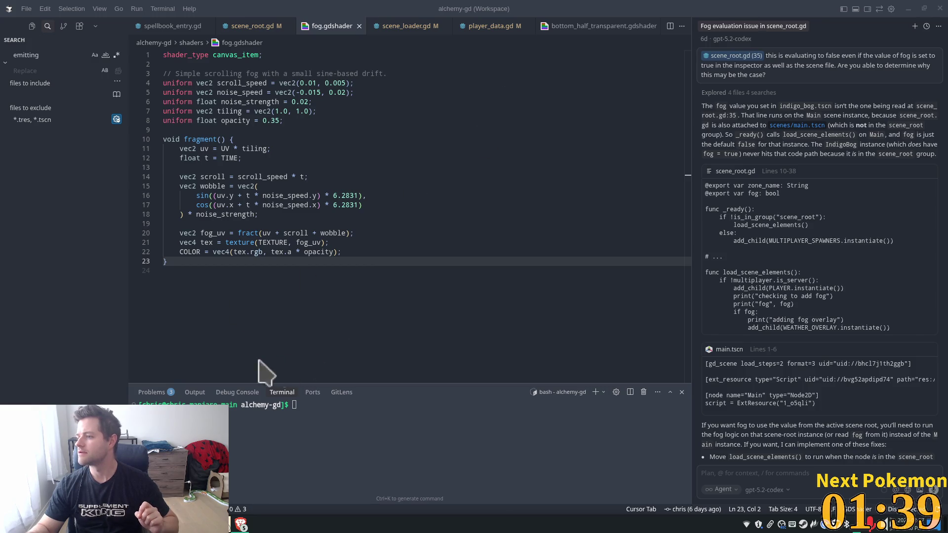
Scroll through the Lovable homepage in Brave, then switch back to Cursor.
{"action": "left_click", "coordinate": [241, 524]}
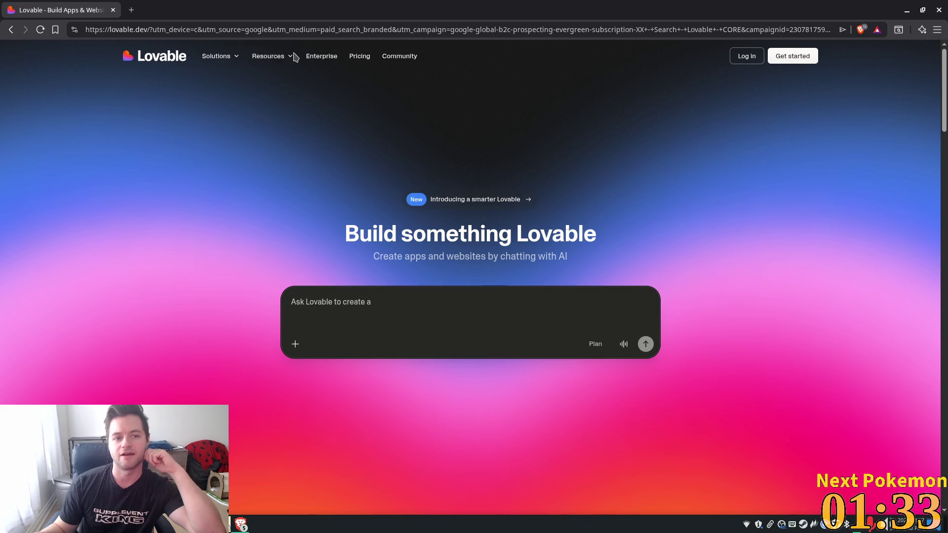
{"action": "scroll", "coordinate": [797, 250], "scroll_direction": "down", "scroll_amount": 1}
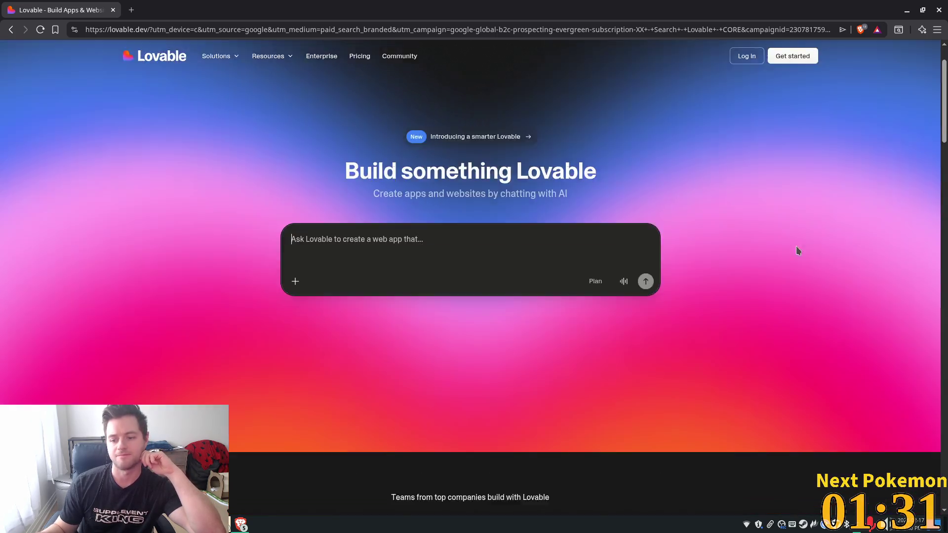
{"action": "scroll", "coordinate": [795, 247], "scroll_direction": "down", "scroll_amount": 9}
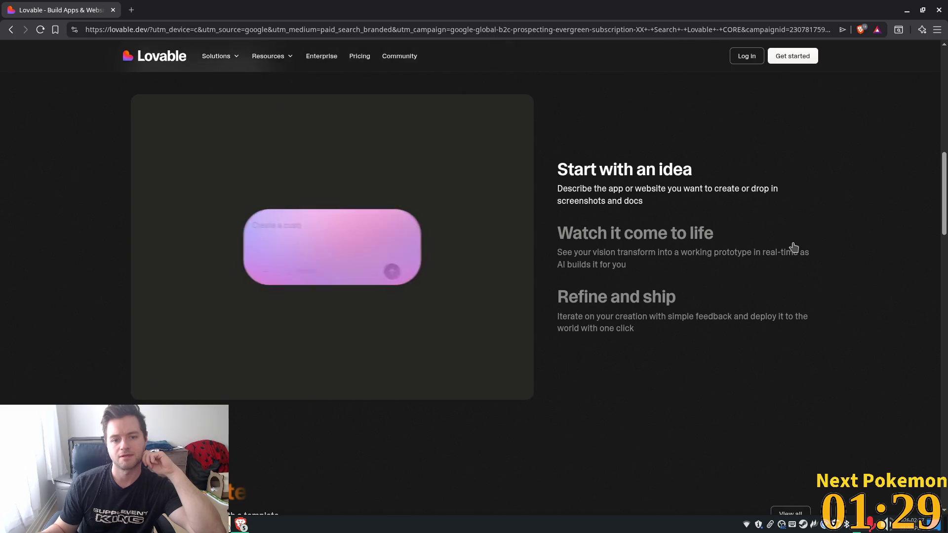
{"action": "scroll", "coordinate": [793, 247], "scroll_direction": "up", "scroll_amount": 2}
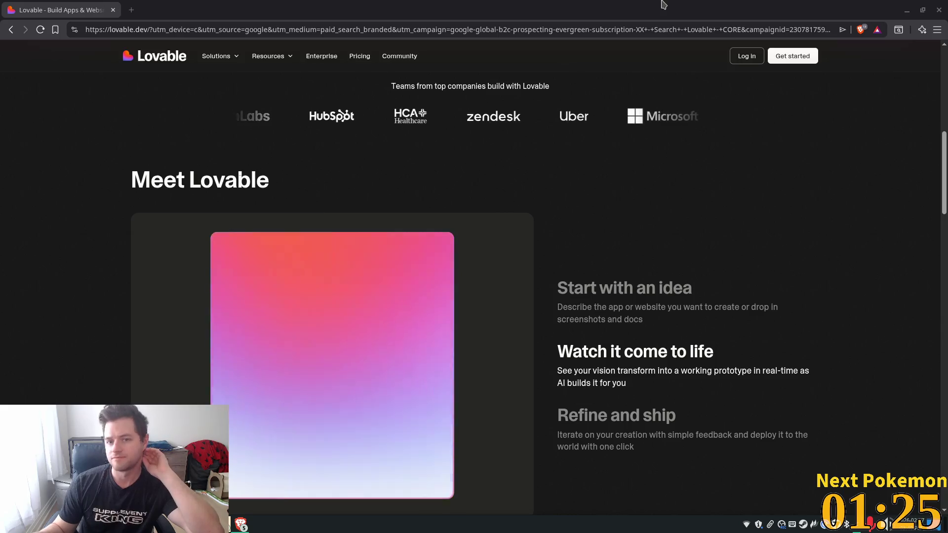
{"action": "key", "text": "alt+Tab"}
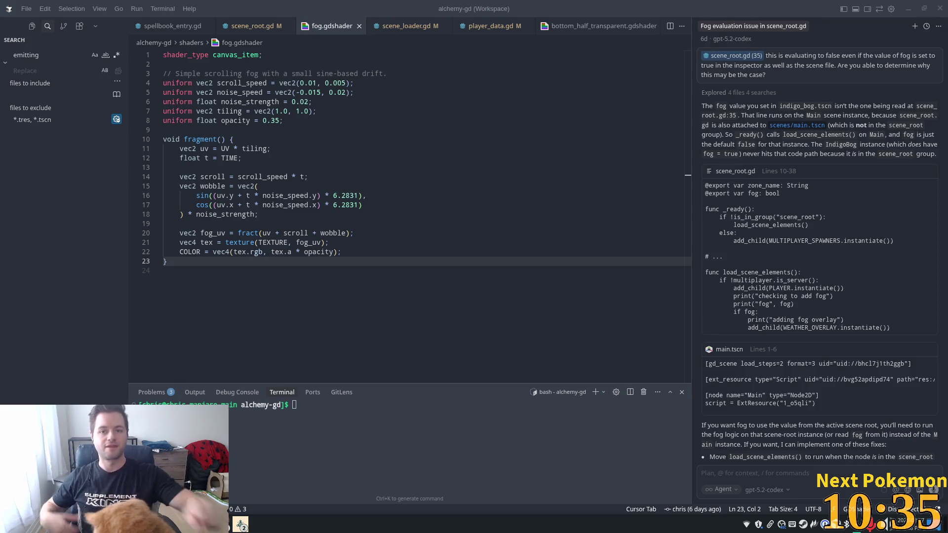
Survey the bog_cave map in Godot and select BogCave: Zone Name 'Bog Cave', Fog off.
{"action": "key", "text": "alt+Tab"}
{"action": "scroll", "coordinate": [658, 84], "scroll_direction": "down", "scroll_amount": 3}
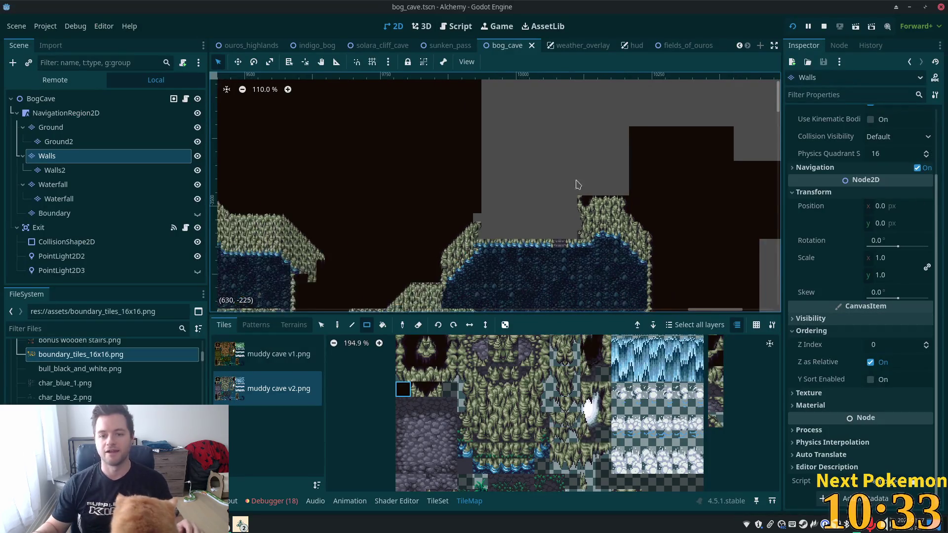
{"action": "scroll", "coordinate": [688, 282], "scroll_direction": "up", "scroll_amount": 10}
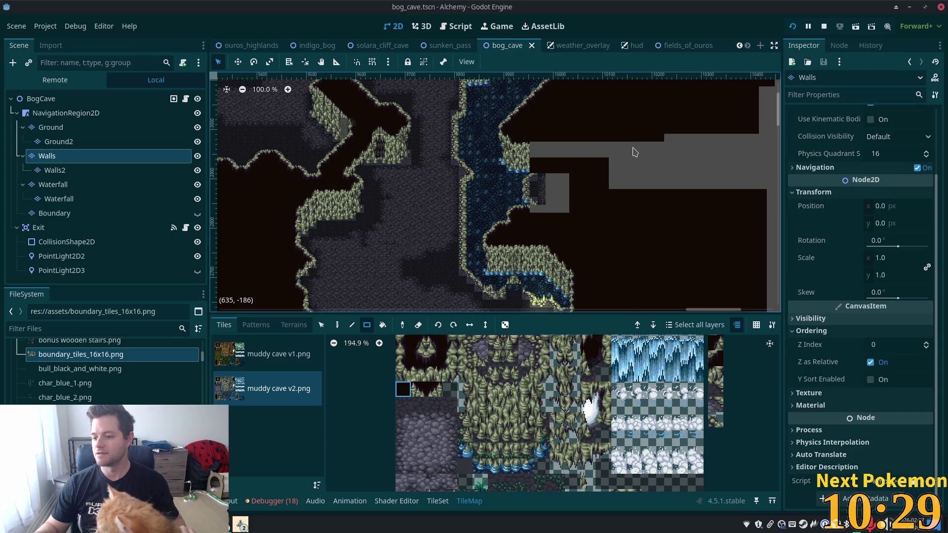
{"action": "scroll", "coordinate": [589, 164], "scroll_direction": "up", "scroll_amount": 1}
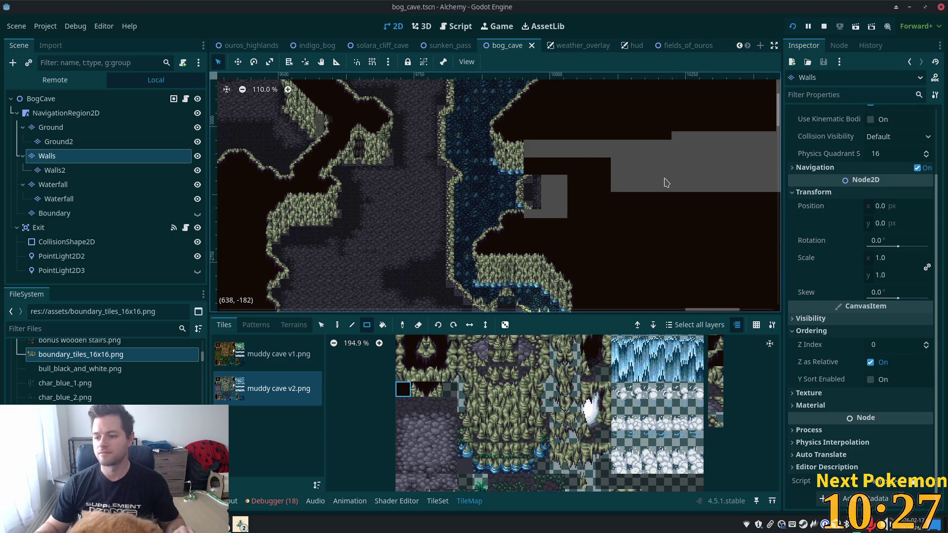
{"action": "scroll", "coordinate": [660, 171], "scroll_direction": "up", "scroll_amount": 1}
{"action": "scroll", "coordinate": [672, 171], "scroll_direction": "up", "scroll_amount": 1}
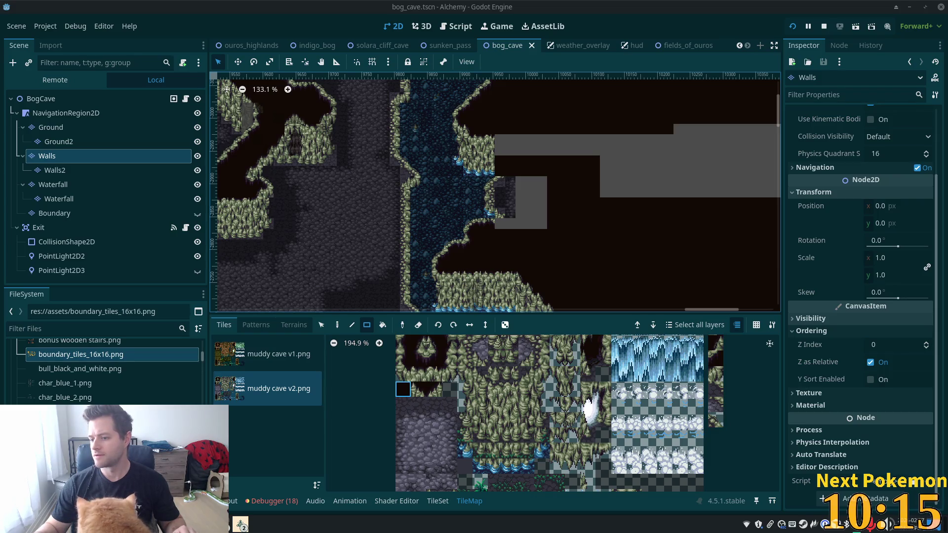
{"action": "scroll", "coordinate": [599, 179], "scroll_direction": "down", "scroll_amount": 3}
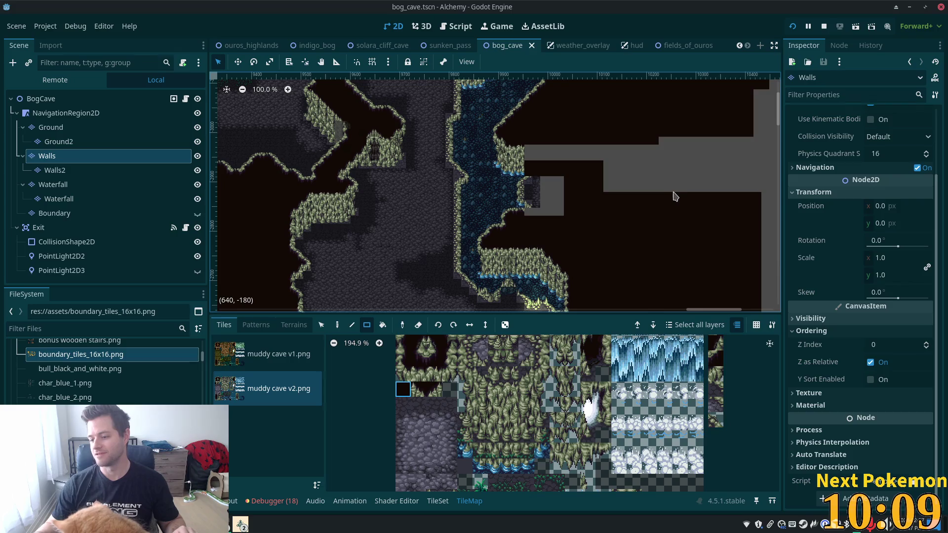
{"action": "scroll", "coordinate": [576, 198], "scroll_direction": "up", "scroll_amount": 2}
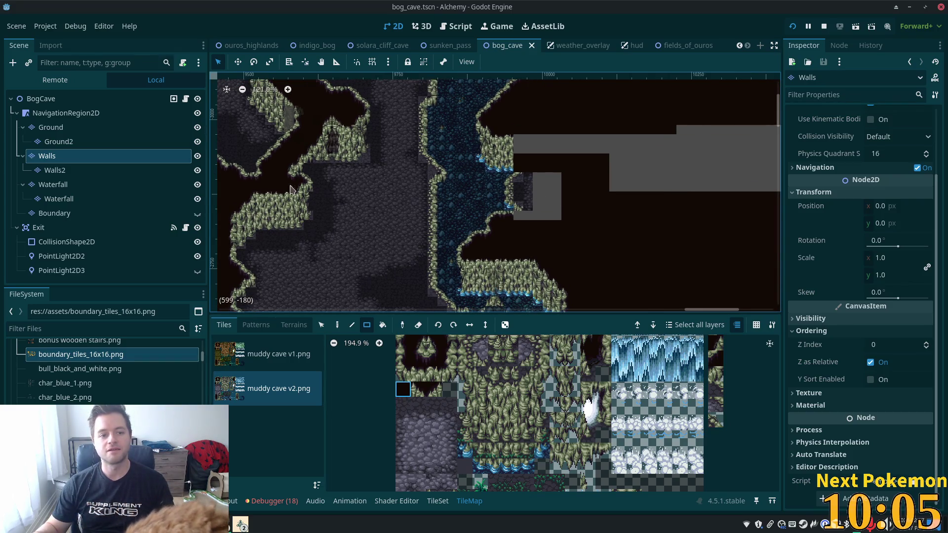
{"action": "left_click", "coordinate": [41, 98]}
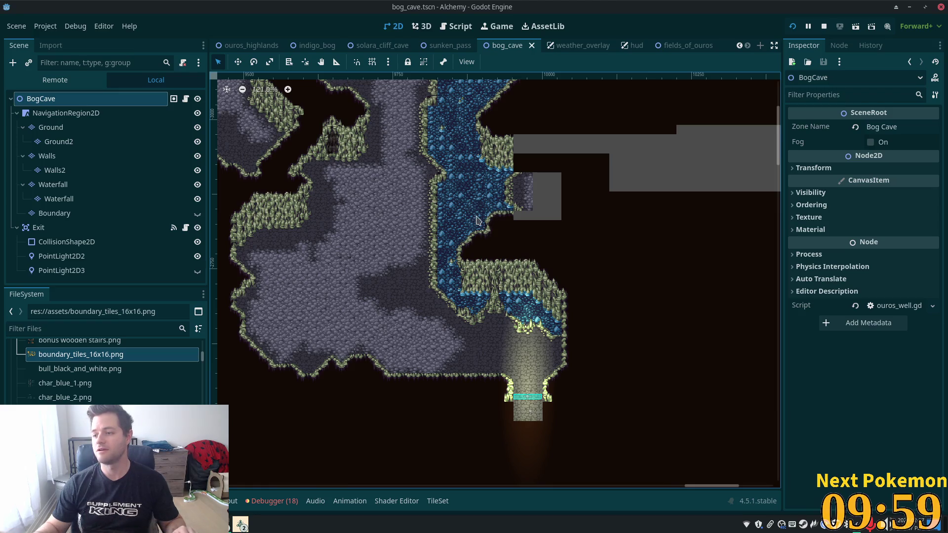
On the Walls layer, paint a single muddy cave v2 wall tile at the cave corner.
{"action": "scroll", "coordinate": [395, 212], "scroll_direction": "down", "scroll_amount": 2}
{"action": "scroll", "coordinate": [490, 155], "scroll_direction": "up", "scroll_amount": 3}
{"action": "scroll", "coordinate": [490, 155], "scroll_direction": "up", "scroll_amount": 9}
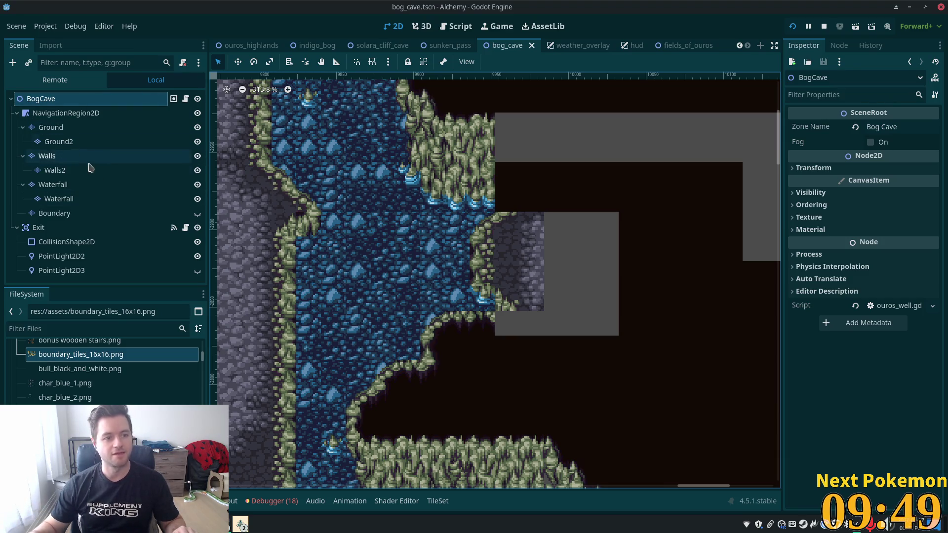
{"action": "left_click", "coordinate": [47, 156]}
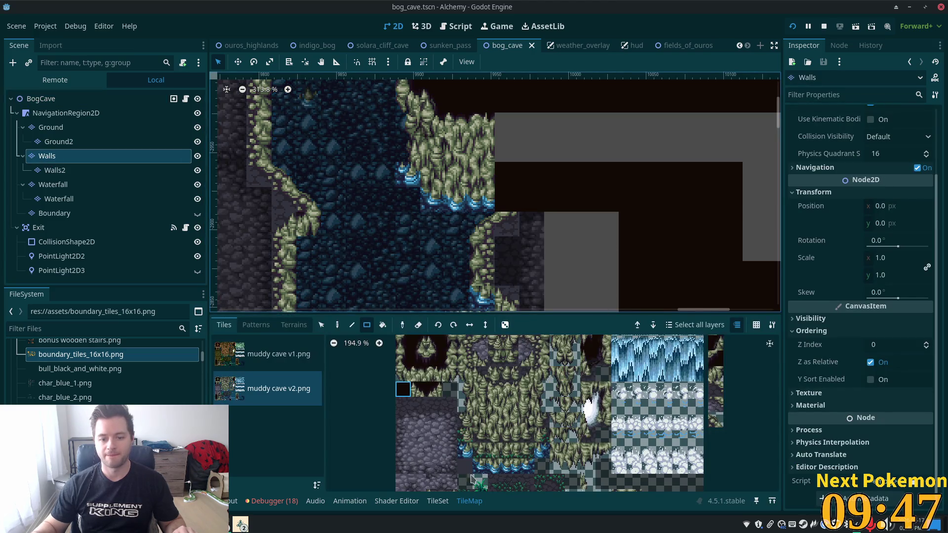
{"action": "left_click", "coordinate": [464, 450]}
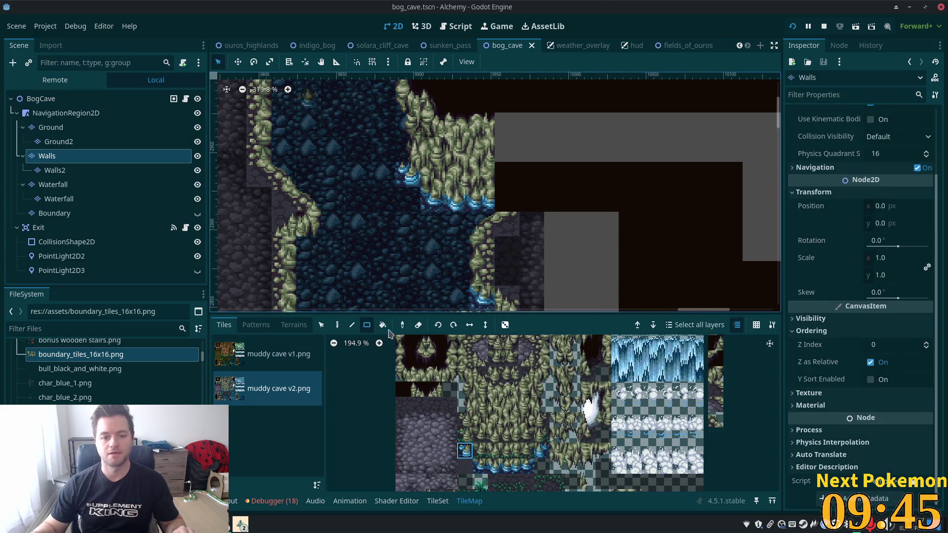
{"action": "left_click", "coordinate": [336, 325]}
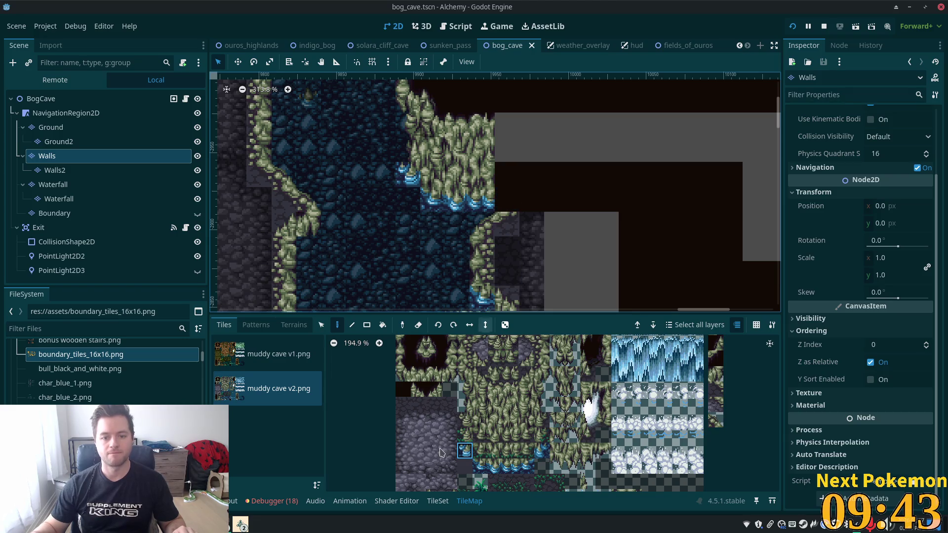
{"action": "scroll", "coordinate": [483, 478], "scroll_direction": "down", "scroll_amount": 1}
{"action": "left_click", "coordinate": [484, 465]}
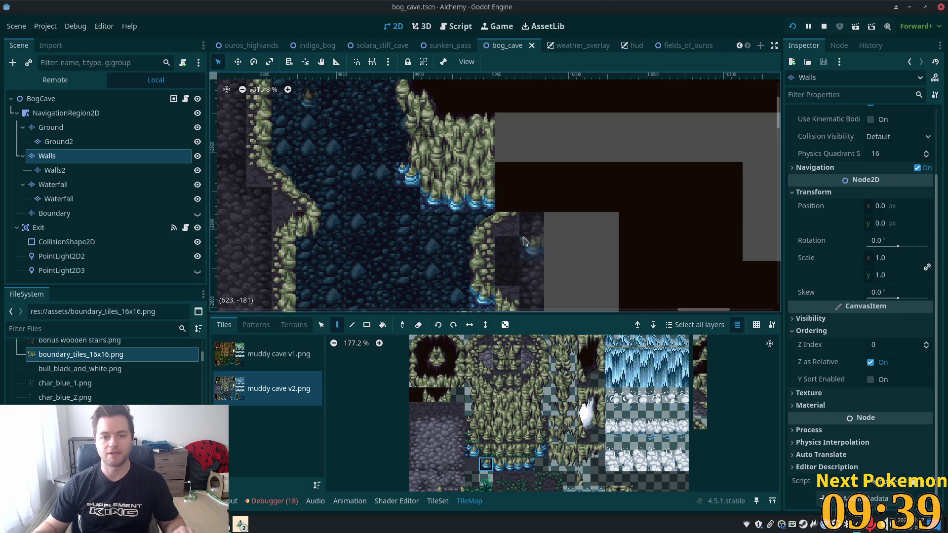
{"action": "scroll", "coordinate": [573, 247], "scroll_direction": "up", "scroll_amount": 2}
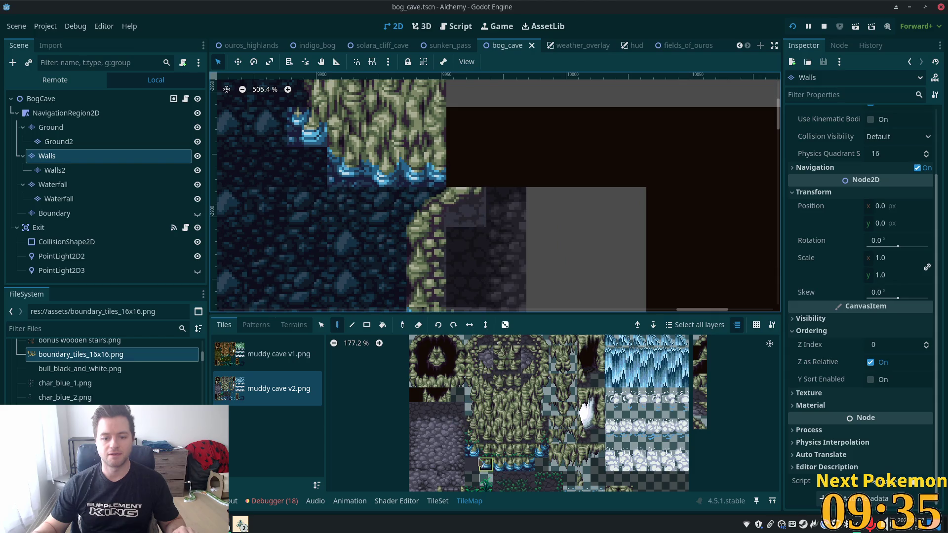
{"action": "left_click", "coordinate": [499, 464]}
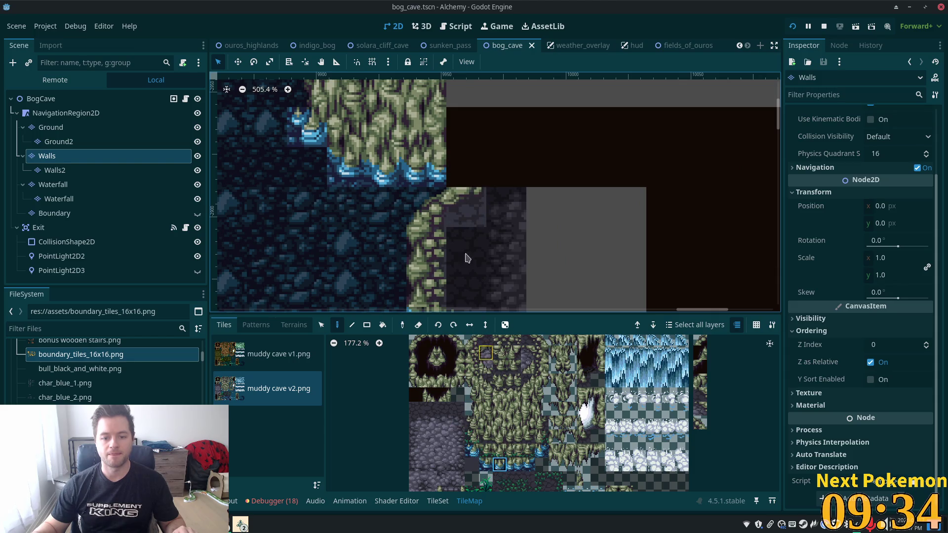
{"action": "left_click", "coordinate": [457, 181]}
Paint a two-tile vertical muddy wall piece along the cave edge.
{"action": "scroll", "coordinate": [578, 395], "scroll_direction": "down", "scroll_amount": 4}
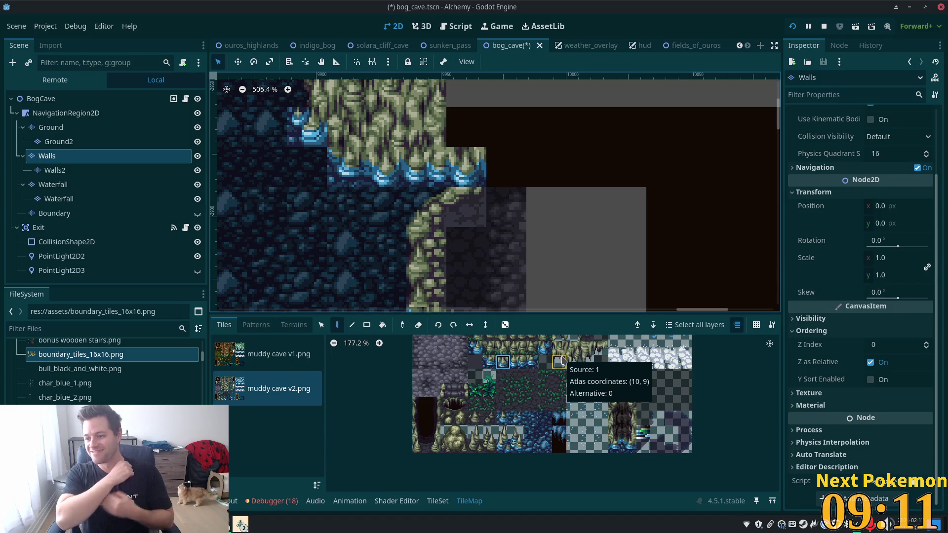
{"action": "scroll", "coordinate": [482, 171], "scroll_direction": "right", "scroll_amount": 2}
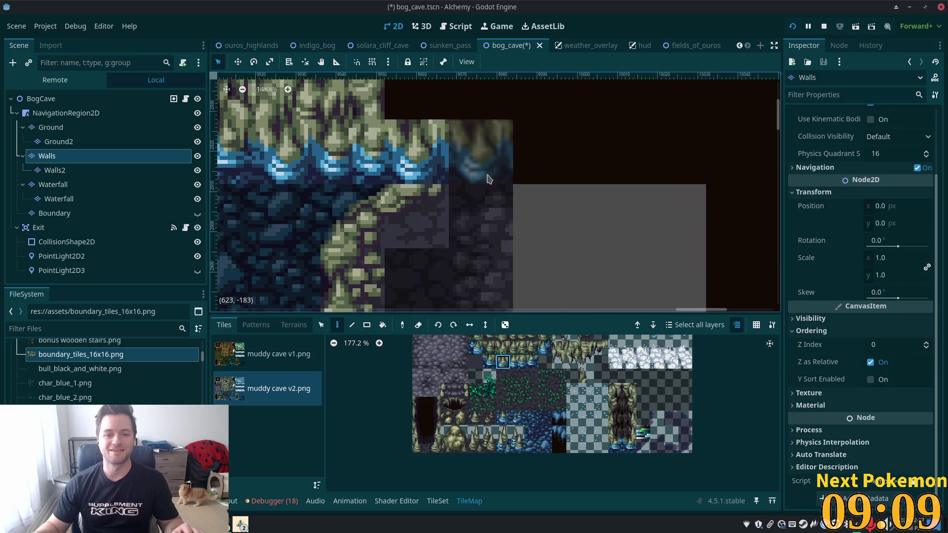
{"action": "scroll", "coordinate": [483, 171], "scroll_direction": "up", "scroll_amount": 4}
{"action": "scroll", "coordinate": [483, 171], "scroll_direction": "left", "scroll_amount": 2}
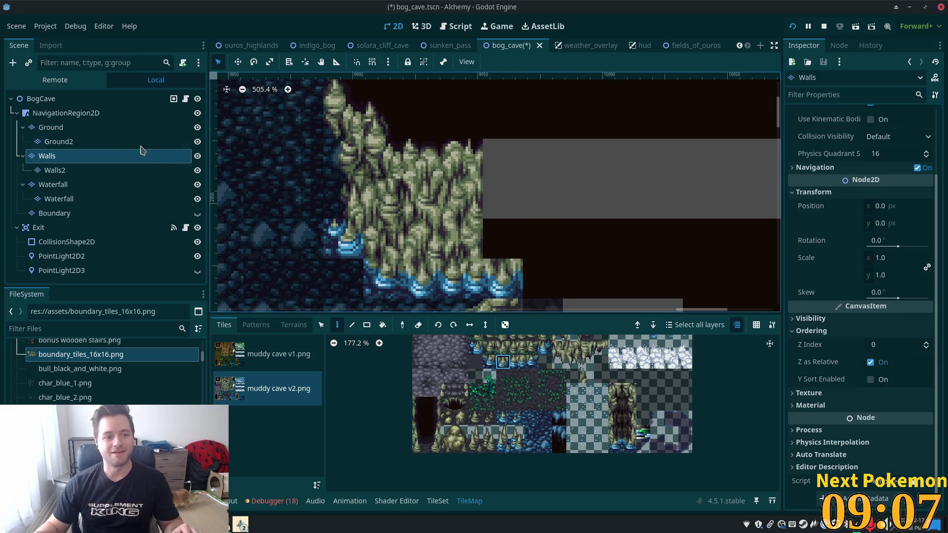
{"action": "scroll", "coordinate": [275, 197], "scroll_direction": "down", "scroll_amount": 3}
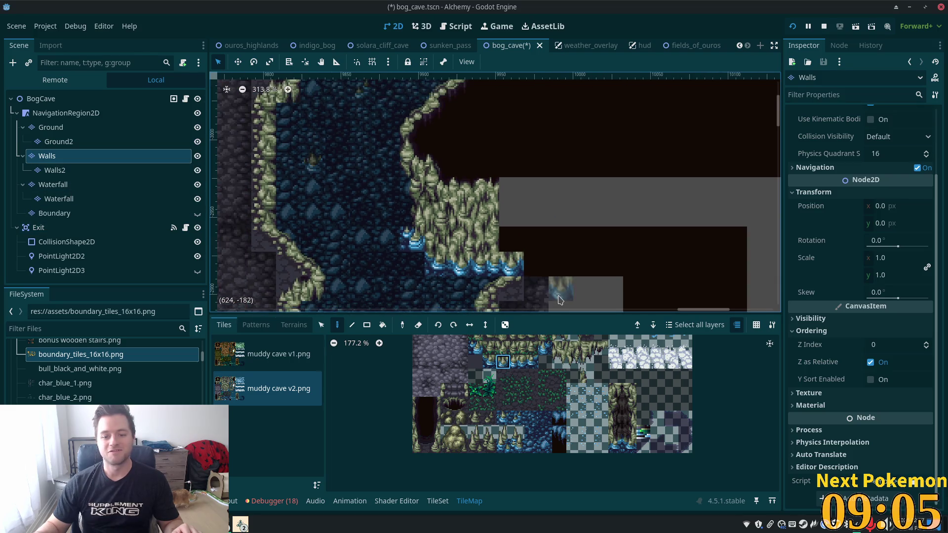
{"action": "scroll", "coordinate": [541, 372], "scroll_direction": "up", "scroll_amount": 3}
{"action": "scroll", "coordinate": [538, 375], "scroll_direction": "up", "scroll_amount": 2}
{"action": "left_click_drag", "start_coordinate": [503, 406], "coordinate": [503, 437]}
{"action": "left_click_drag", "start_coordinate": [503, 386], "coordinate": [504, 424]}
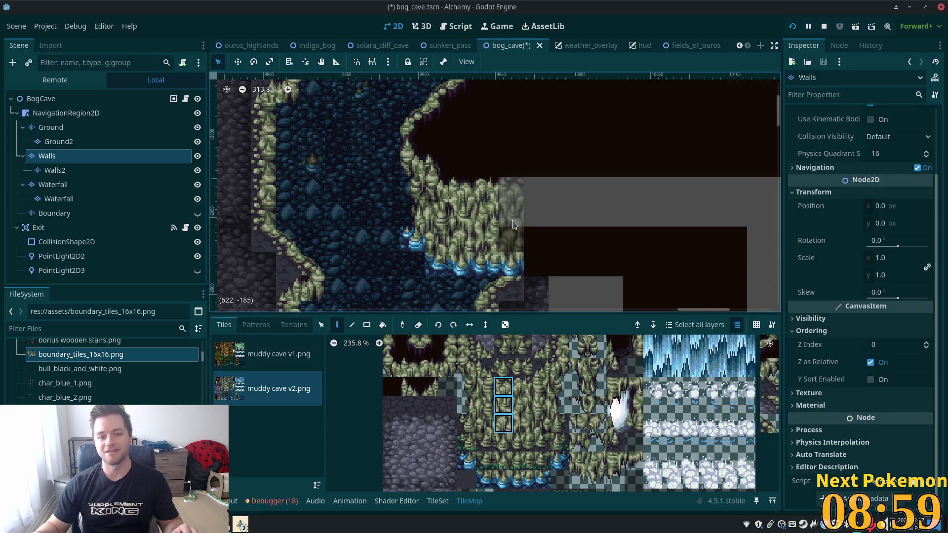
{"action": "left_click_drag", "start_coordinate": [497, 407], "coordinate": [501, 423]}
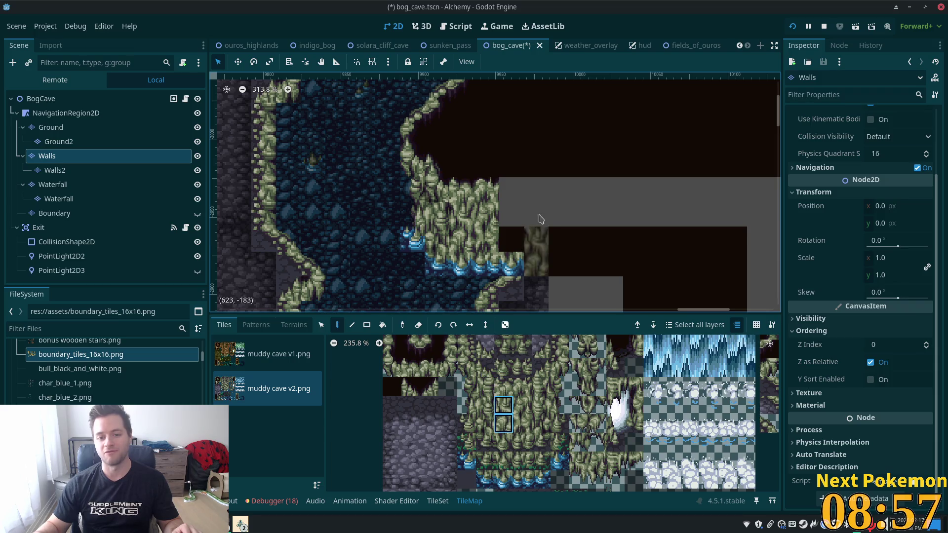
{"action": "left_click", "coordinate": [509, 239]}
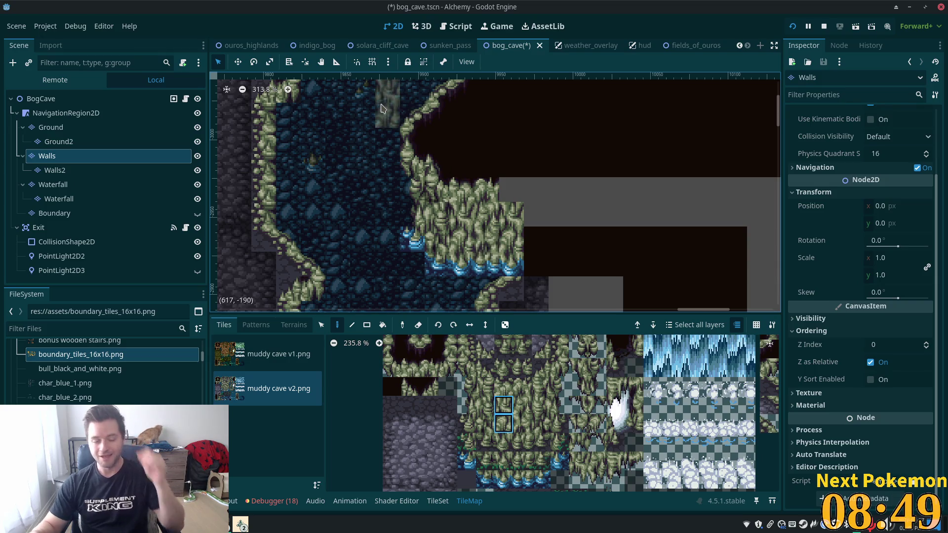
Add another single muddy wall tile onto the cave edge.
{"action": "left_click", "coordinate": [410, 367]}
{"action": "left_click", "coordinate": [511, 190]}
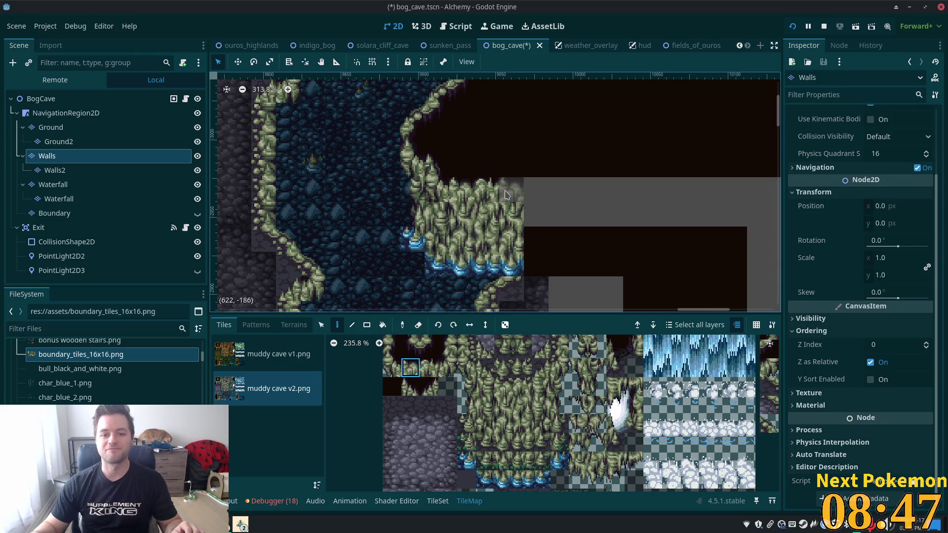
{"action": "scroll", "coordinate": [612, 212], "scroll_direction": "down", "scroll_amount": 3}
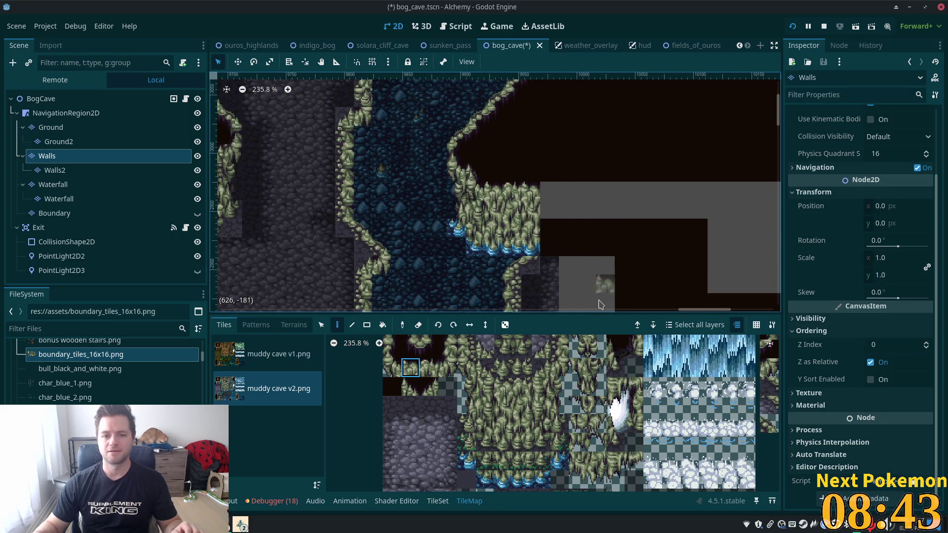
{"action": "scroll", "coordinate": [563, 264], "scroll_direction": "up", "scroll_amount": 4}
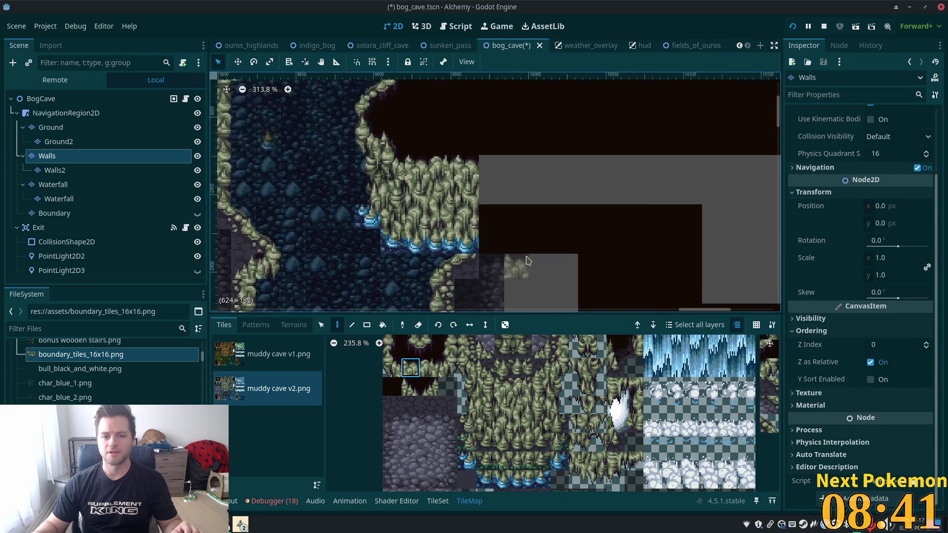
{"action": "scroll", "coordinate": [507, 271], "scroll_direction": "up", "scroll_amount": 1}
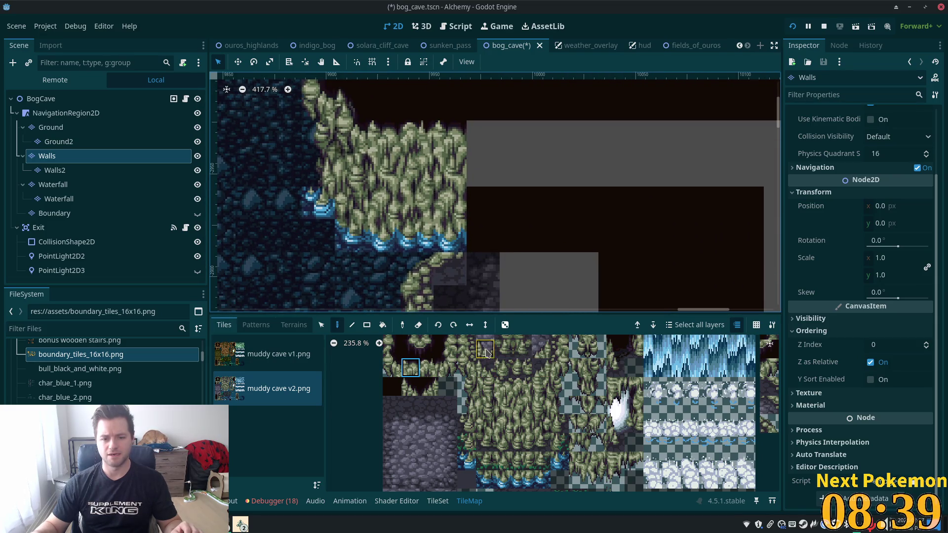
Place a tile beneath the corner and two water-edge tiles above it.
{"action": "left_click_drag", "start_coordinate": [485, 348], "coordinate": [500, 354]}
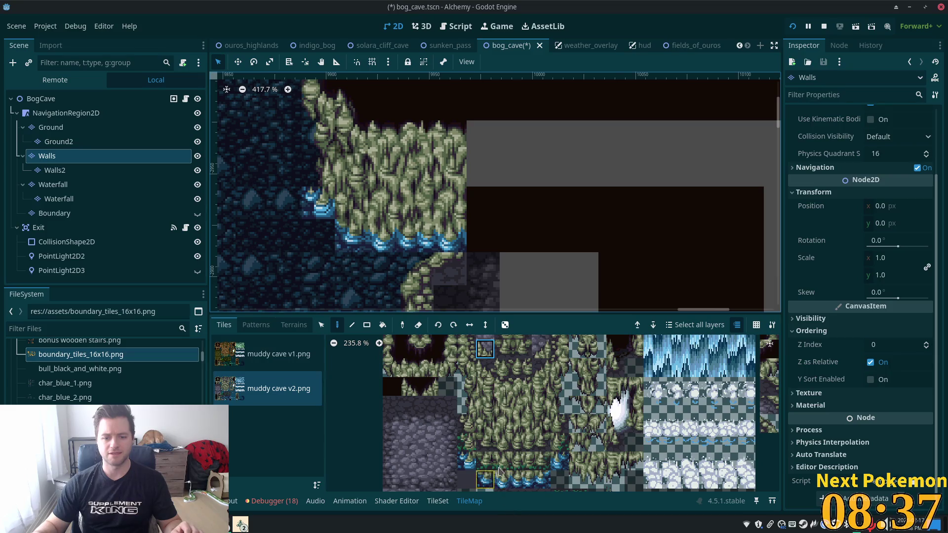
{"action": "left_click", "coordinate": [489, 446]}
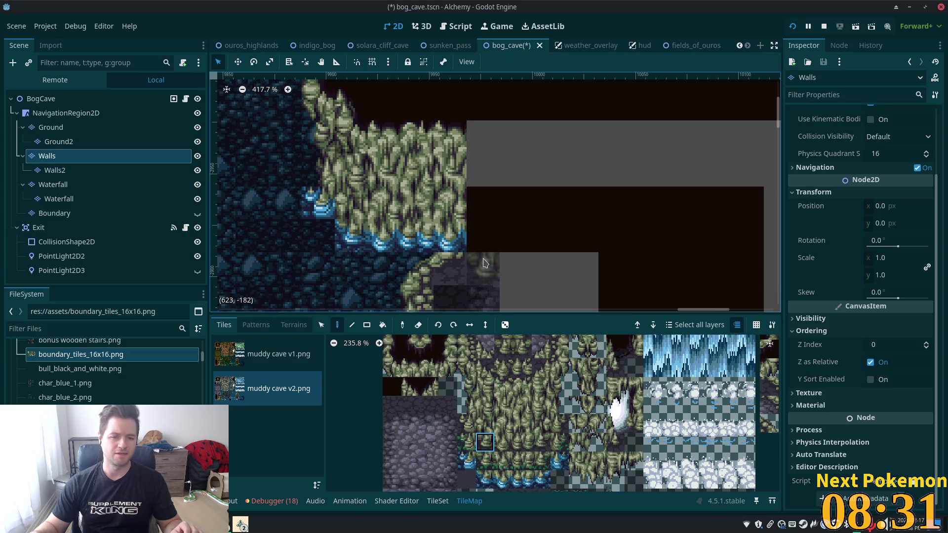
{"action": "mouse_move", "coordinate": [519, 239]}
{"action": "left_mouse_down"}
{"action": "mouse_move", "coordinate": [564, 200]}
{"action": "mouse_move", "coordinate": [554, 137]}
{"action": "mouse_move", "coordinate": [484, 203]}
{"action": "left_mouse_up"}
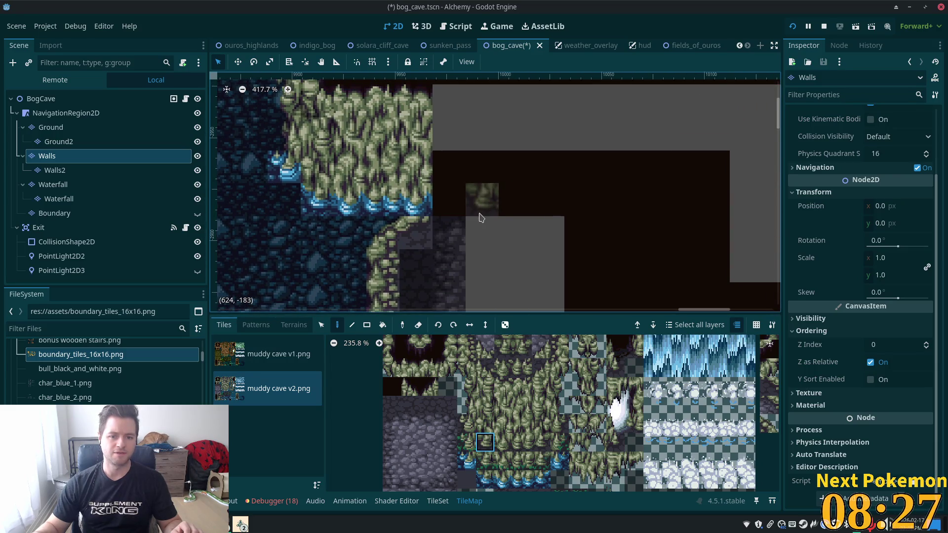
{"action": "left_click", "coordinate": [477, 225]}
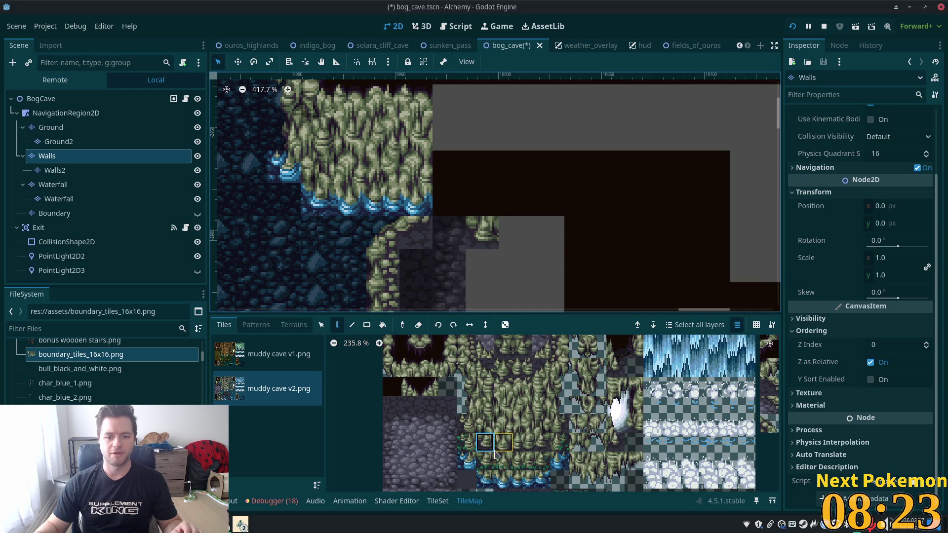
{"action": "left_click", "coordinate": [485, 480]}
{"action": "left_click", "coordinate": [458, 213]}
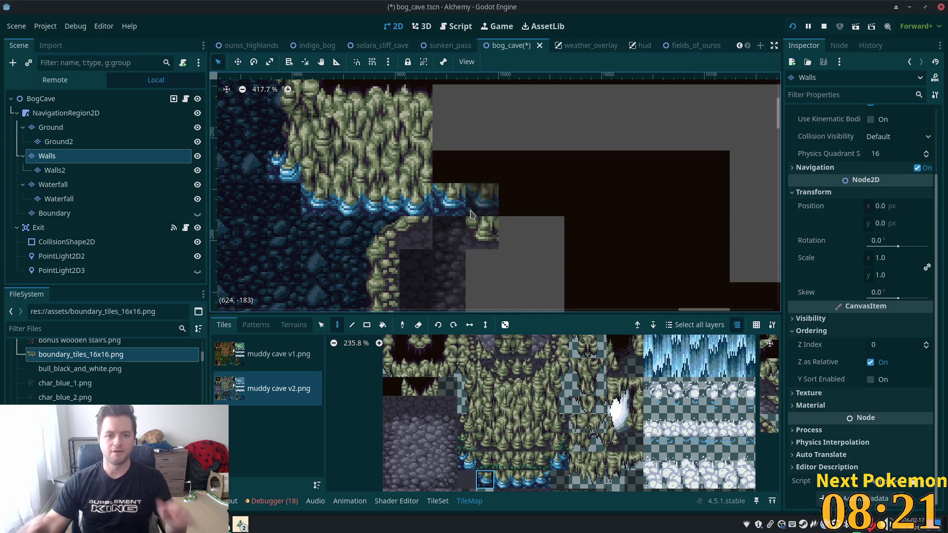
{"action": "left_click", "coordinate": [465, 461]}
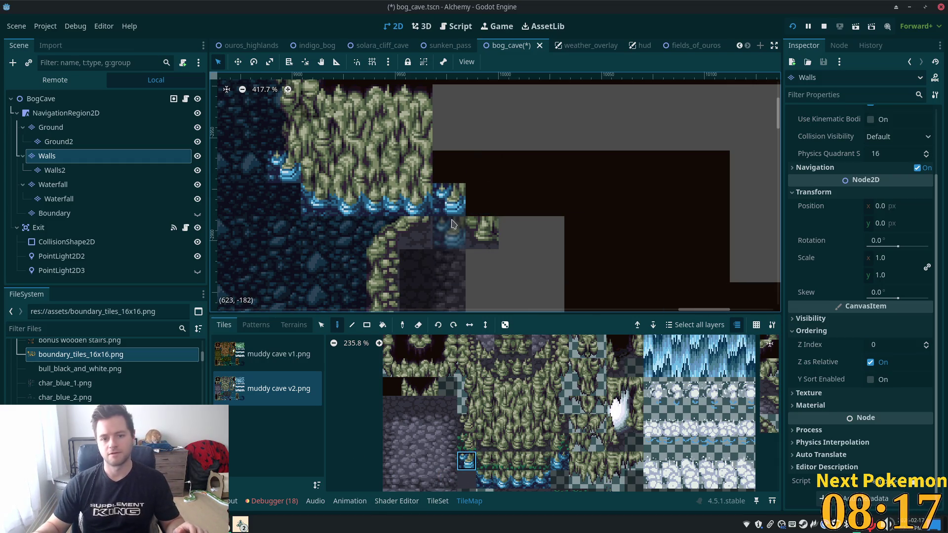
{"action": "left_click", "coordinate": [485, 479]}
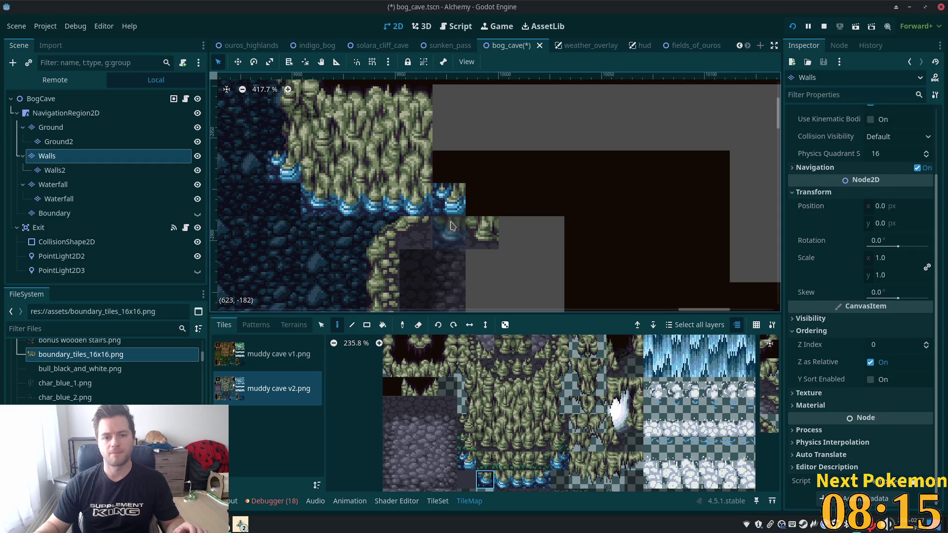
{"action": "left_click", "coordinate": [449, 200]}
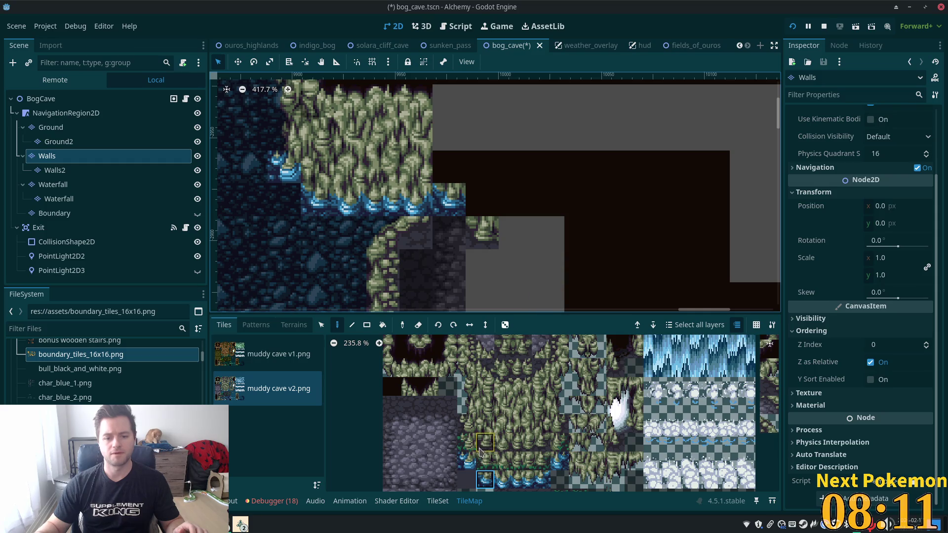
Stamp 1x3 muddy wall columns up the cave's right edge.
{"action": "left_click", "coordinate": [487, 410]}
{"action": "left_click_drag", "start_coordinate": [485, 386], "coordinate": [485, 424]}
{"action": "left_click", "coordinate": [482, 183]}
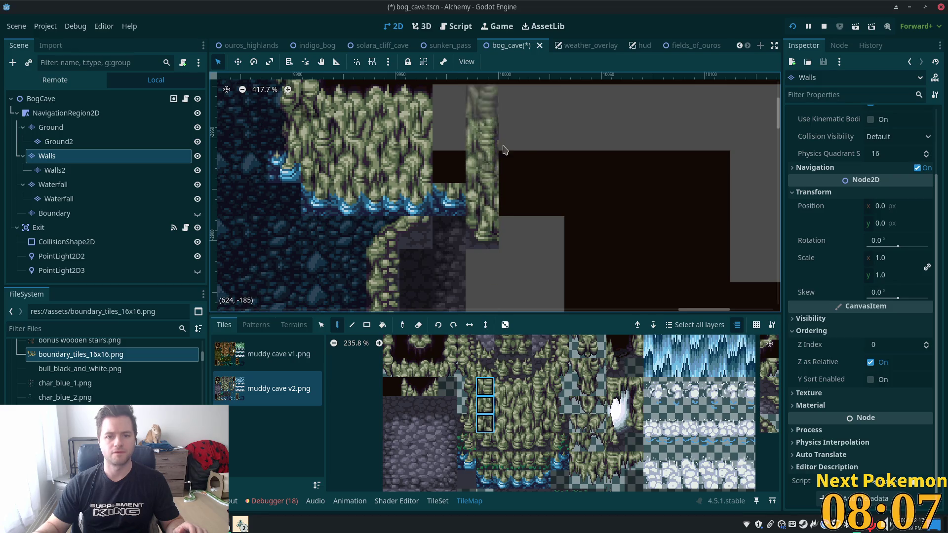
{"action": "left_click", "coordinate": [449, 151]}
{"action": "left_click_drag", "start_coordinate": [668, 201], "coordinate": [662, 231]}
{"action": "scroll", "coordinate": [662, 230], "scroll_direction": "down", "scroll_amount": 2}
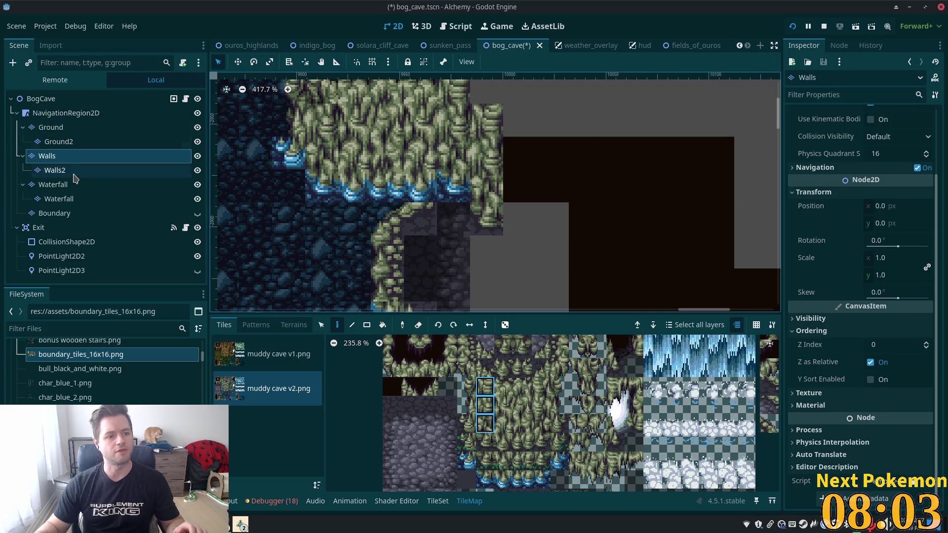
Pick muddy wall tiles on the Walls2 layer, then view the full level via BogCave.
{"action": "left_click", "coordinate": [54, 171]}
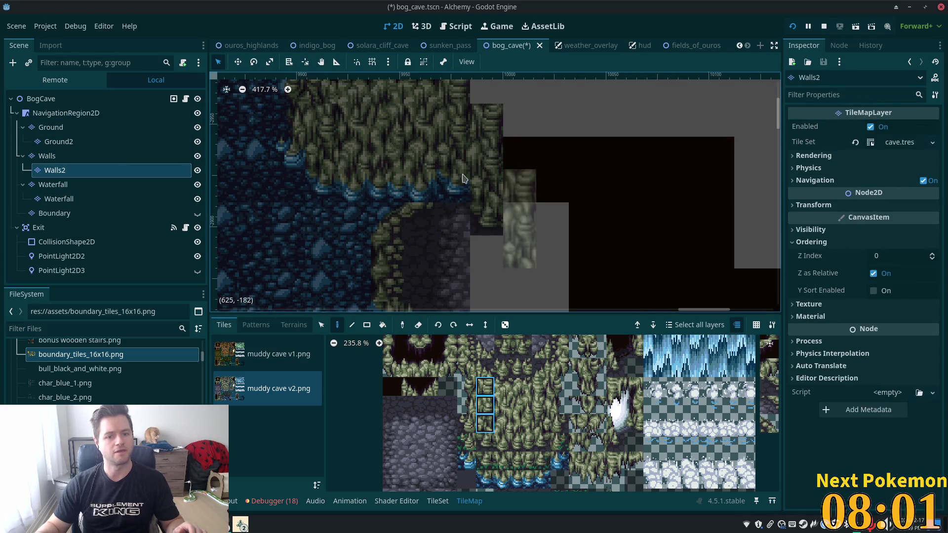
{"action": "scroll", "coordinate": [485, 417], "scroll_direction": "up", "scroll_amount": 2}
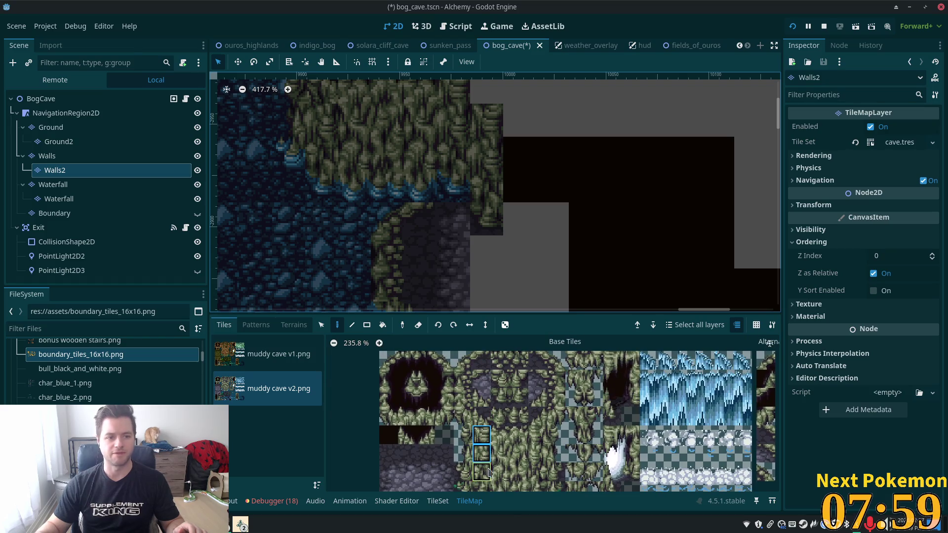
{"action": "left_click", "coordinate": [500, 453]}
{"action": "scroll", "coordinate": [509, 407], "scroll_direction": "down", "scroll_amount": 1}
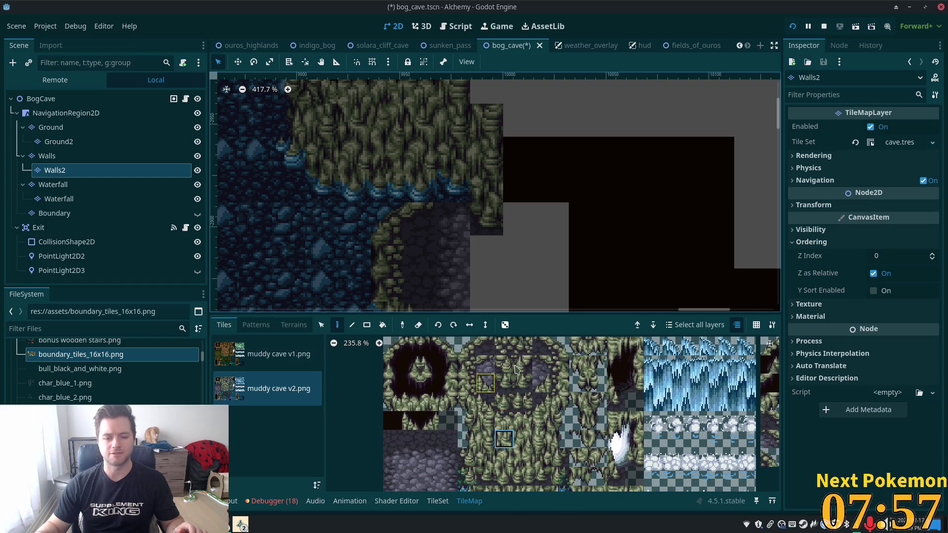
{"action": "scroll", "coordinate": [494, 395], "scroll_direction": "up", "scroll_amount": 2}
{"action": "left_click", "coordinate": [469, 376]}
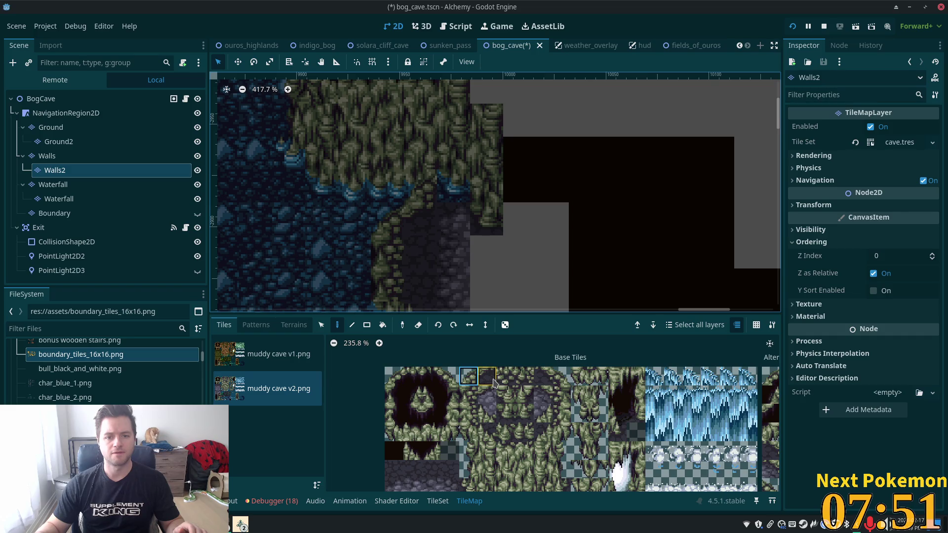
{"action": "left_click_drag", "start_coordinate": [491, 379], "coordinate": [575, 422]}
{"action": "left_click", "coordinate": [545, 378]}
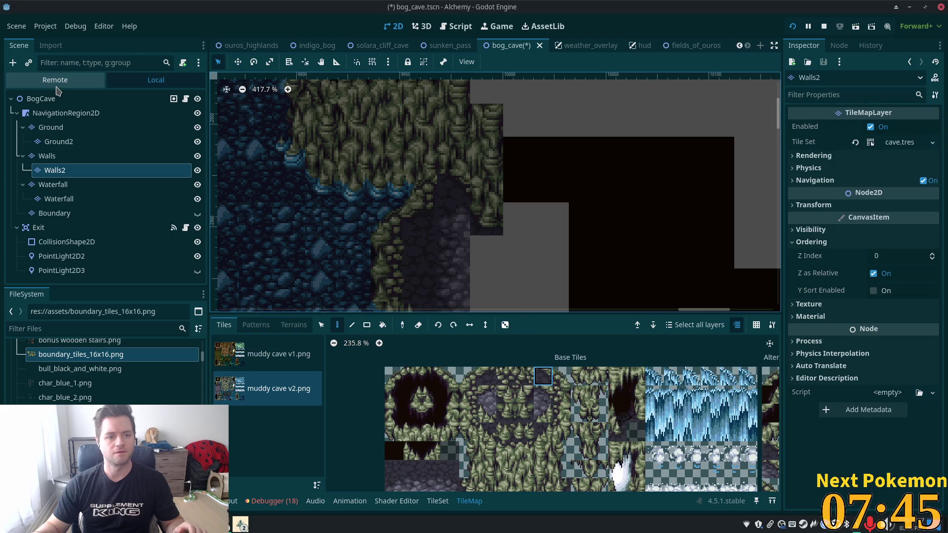
{"action": "left_click", "coordinate": [34, 100]}
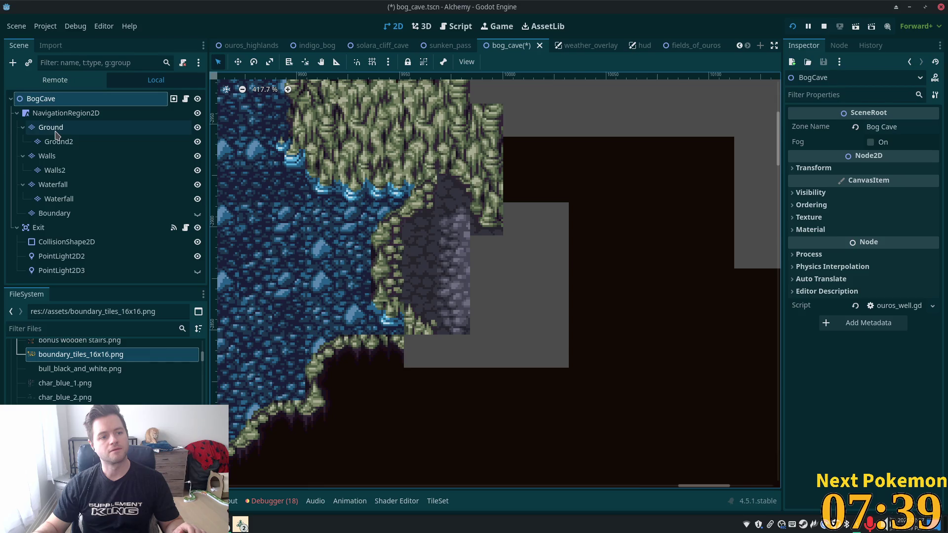
{"action": "left_click", "coordinate": [49, 156]}
Pick a neighbouring wall tile on Walls2, then view all layers via BogCave.
{"action": "left_click", "coordinate": [56, 170]}
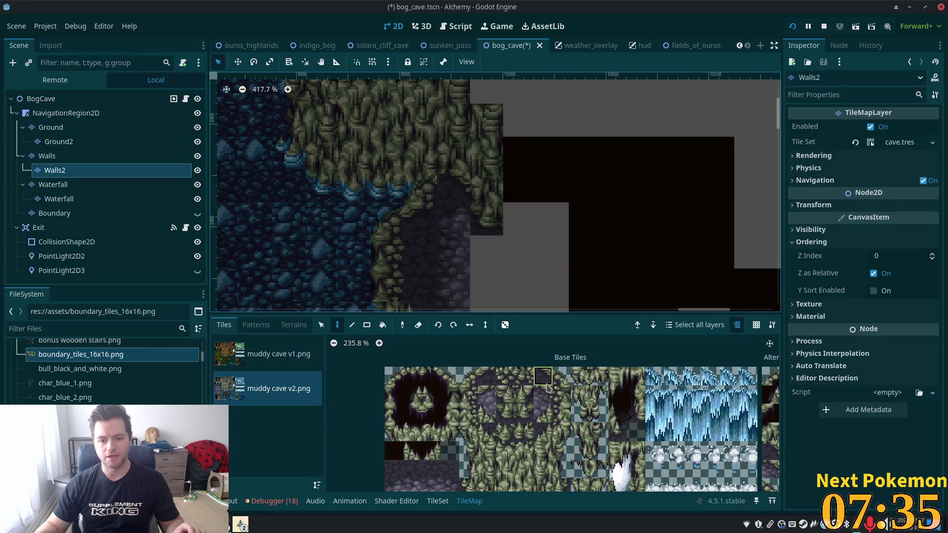
{"action": "left_click", "coordinate": [524, 377]}
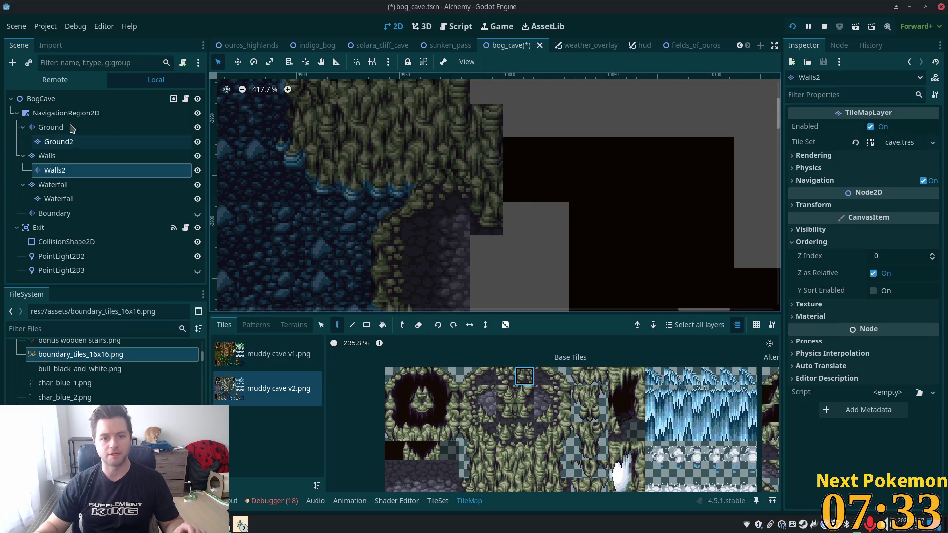
{"action": "left_click", "coordinate": [41, 98]}
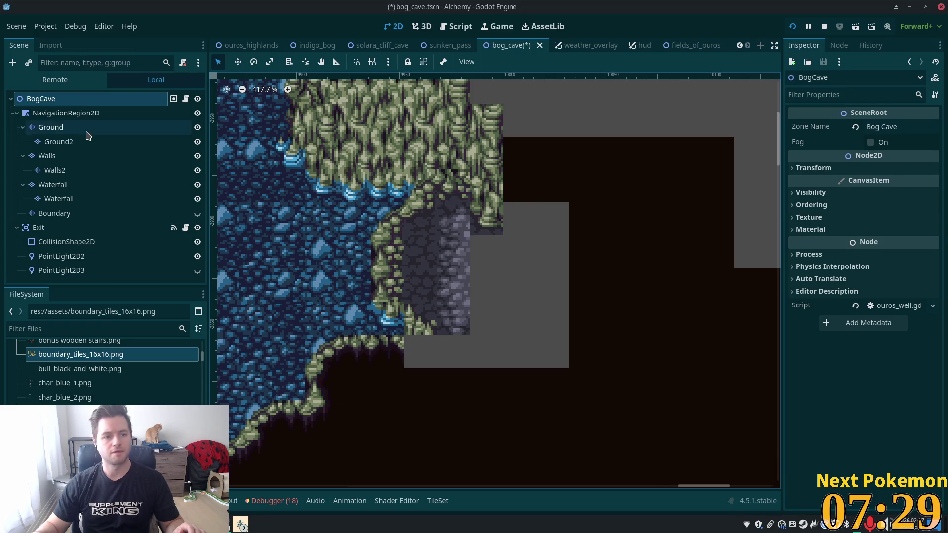
Stamp two stacked dark cobble tiles on the Ground layer under the corner, then select BogCave.
{"action": "left_click", "coordinate": [51, 127]}
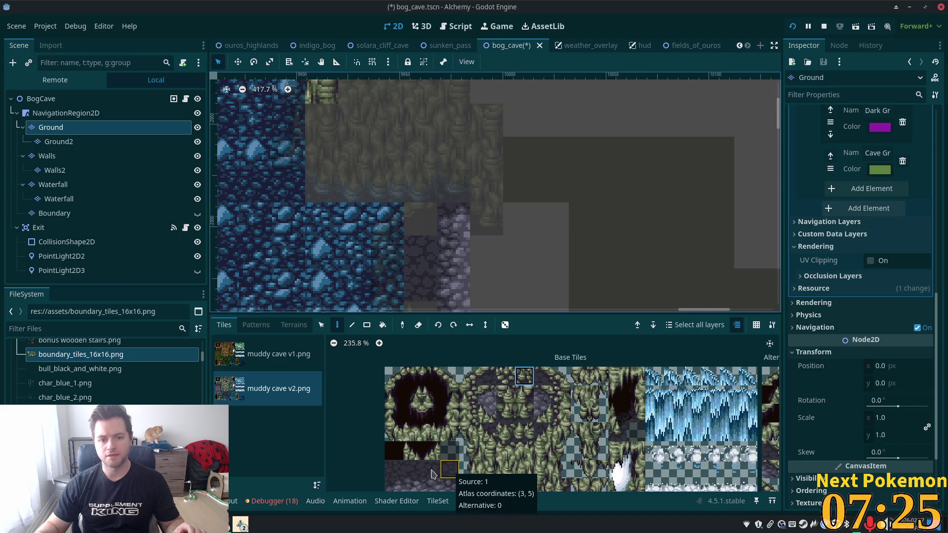
{"action": "left_click", "coordinate": [391, 488]}
{"action": "left_click_drag", "start_coordinate": [393, 472], "coordinate": [394, 486]}
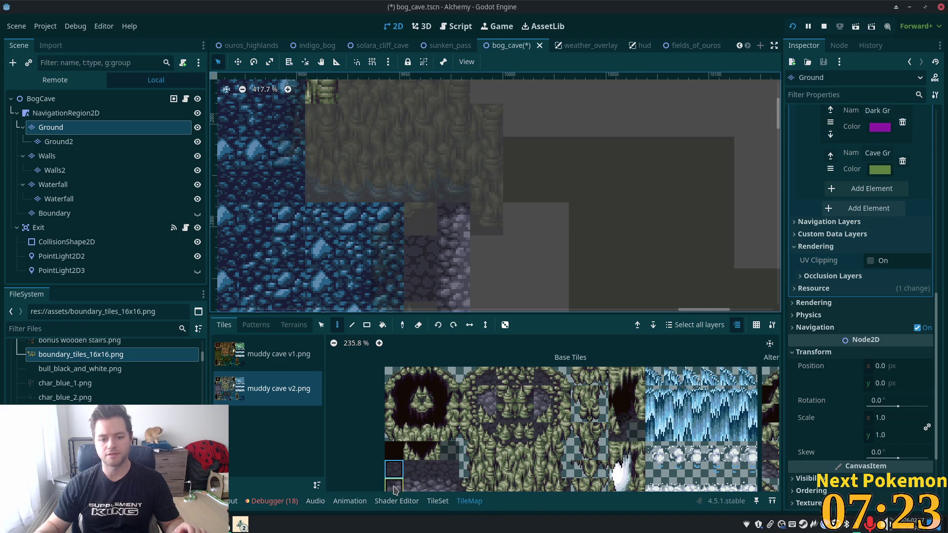
{"action": "left_click", "coordinate": [520, 251]}
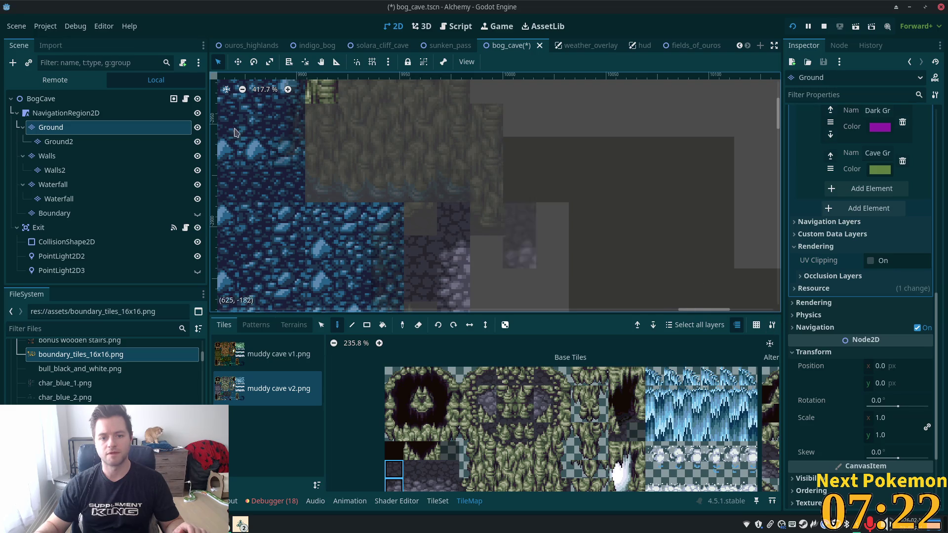
{"action": "left_click", "coordinate": [41, 99]}
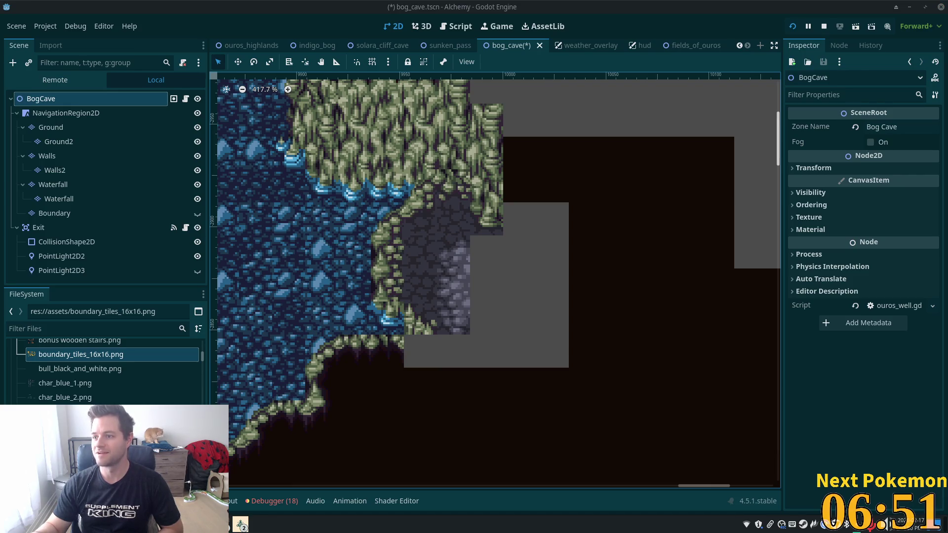
Open the new Twitch clip in Brave and replay it from the start.
{"action": "left_click", "coordinate": [241, 524]}
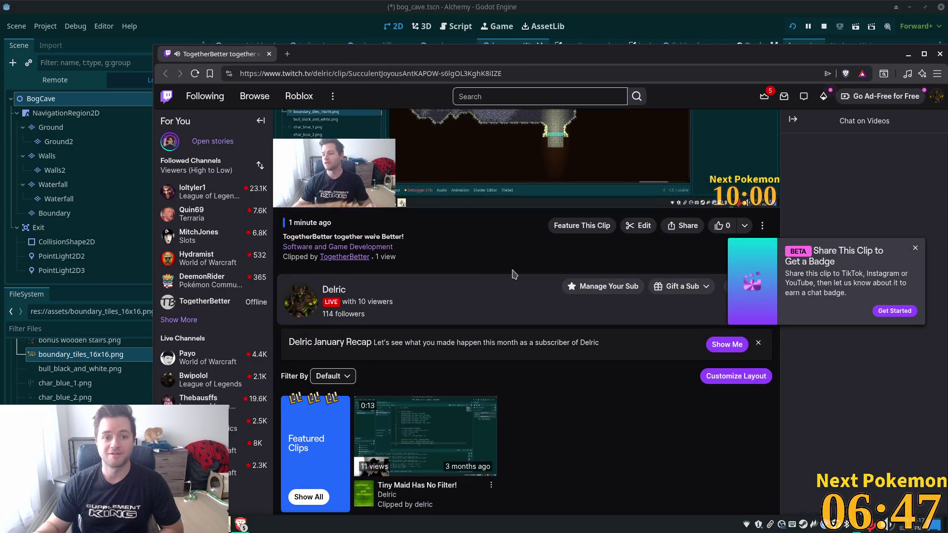
{"action": "scroll", "coordinate": [353, 408], "scroll_direction": "up", "scroll_amount": 4}
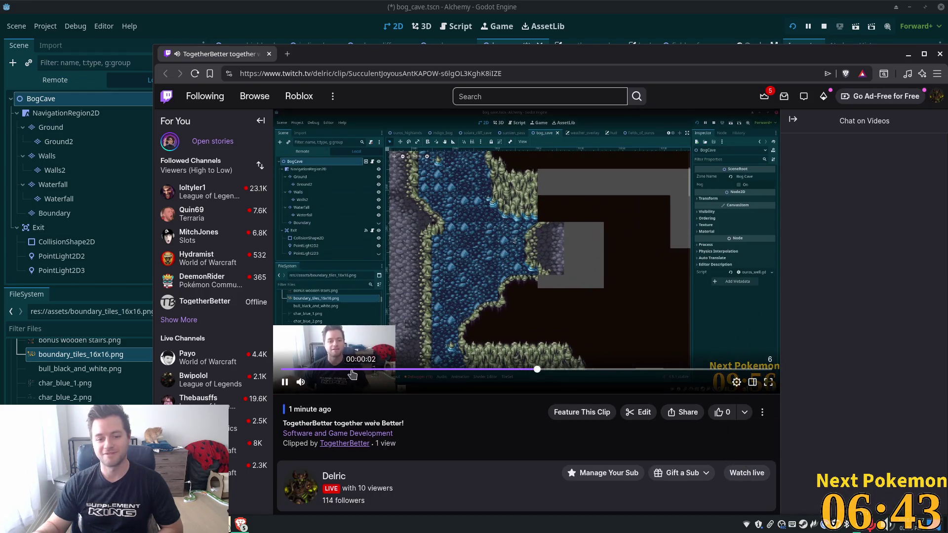
{"action": "left_click_drag", "start_coordinate": [322, 374], "coordinate": [464, 425]}
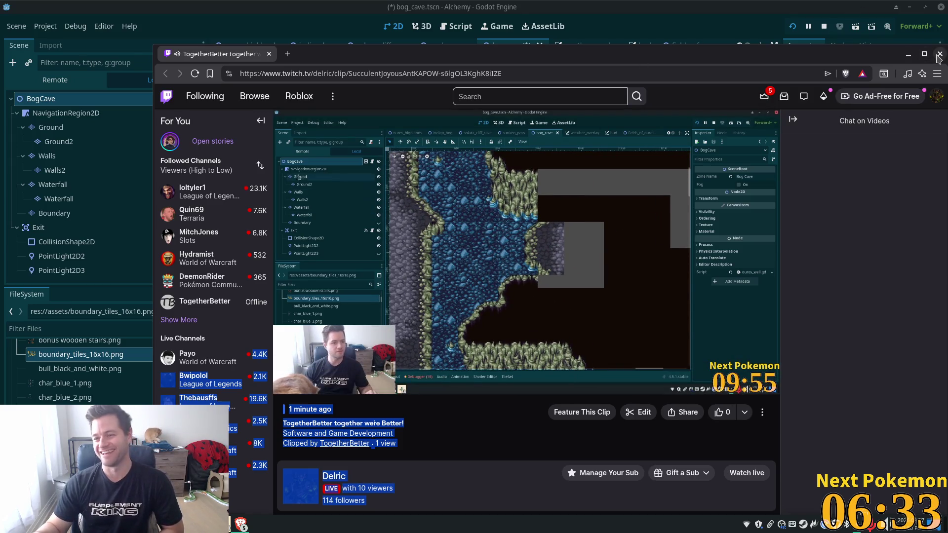
Close the Twitch clip browser window to bring Godot's bog_cave editor back.
{"action": "left_click", "coordinate": [939, 54]}
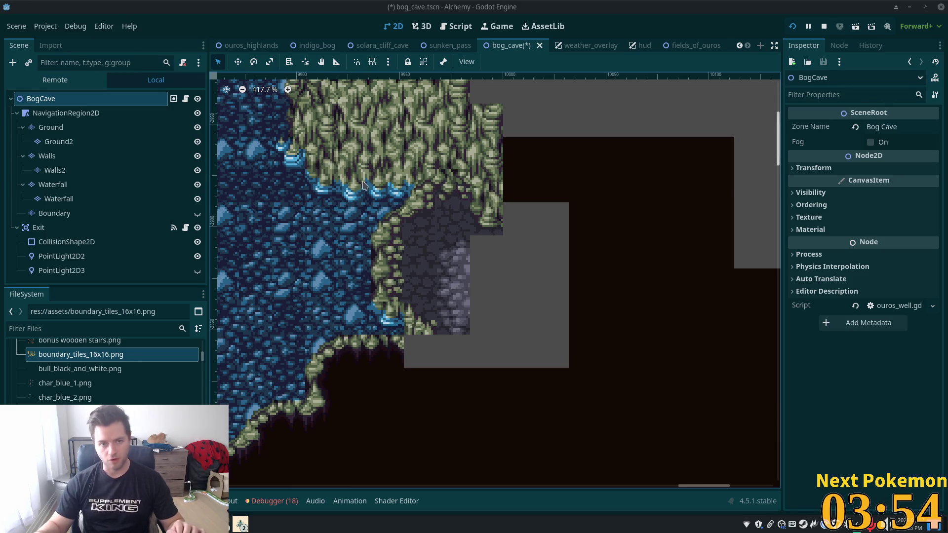
Save the bog_cave.tscn scene.
{"action": "key", "text": "ctrl+s"}
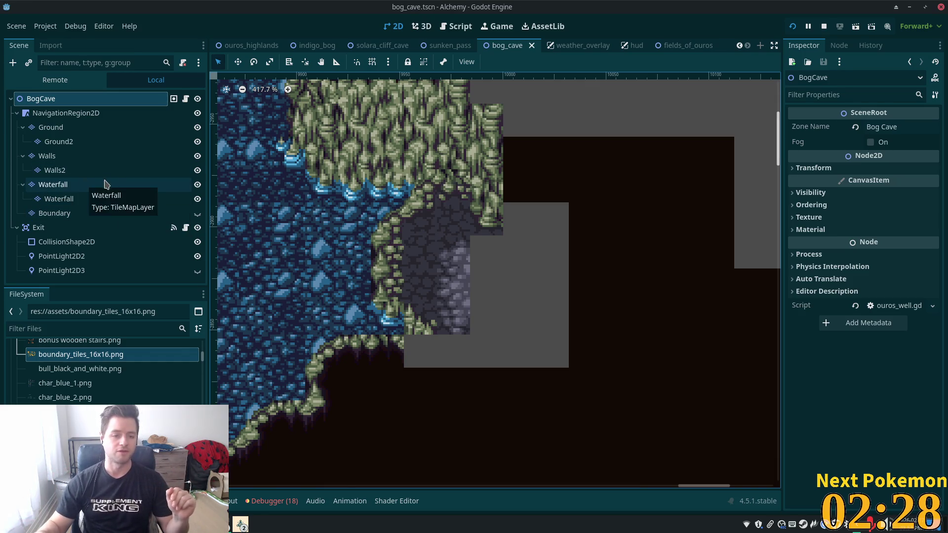
On the Walls layer, paint a dark muddy cave v2 tile into the empty grey cell.
{"action": "left_click", "coordinate": [50, 128]}
{"action": "left_click", "coordinate": [54, 156]}
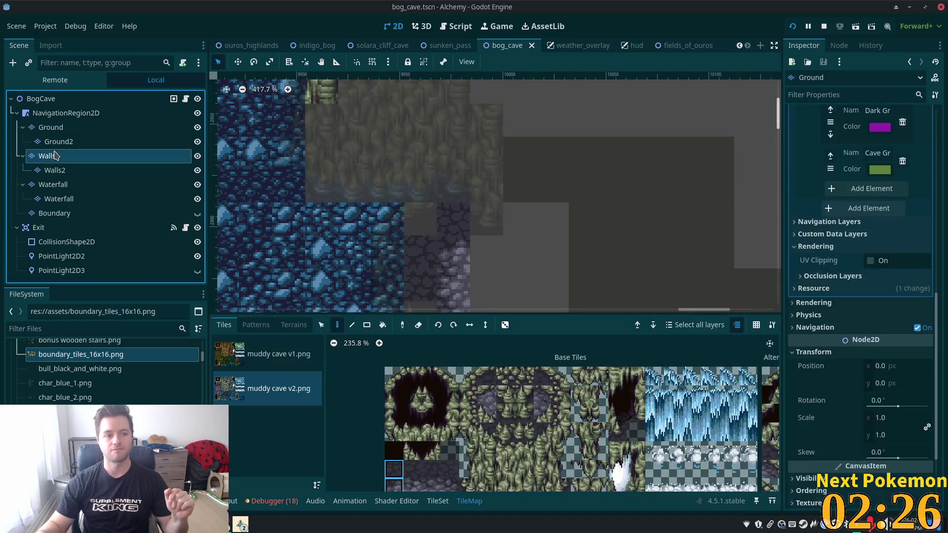
{"action": "scroll", "coordinate": [438, 140], "scroll_direction": "down", "scroll_amount": 3}
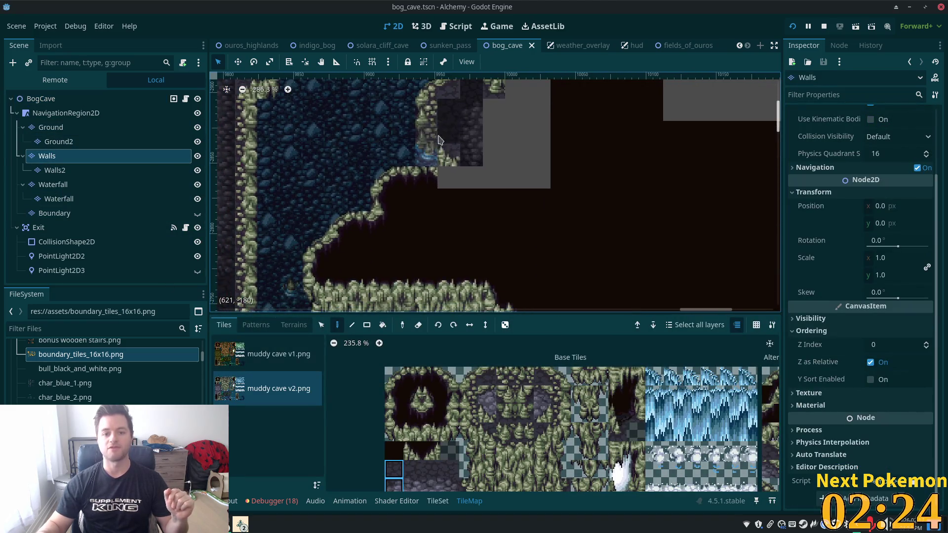
{"action": "scroll", "coordinate": [438, 139], "scroll_direction": "up", "scroll_amount": 3}
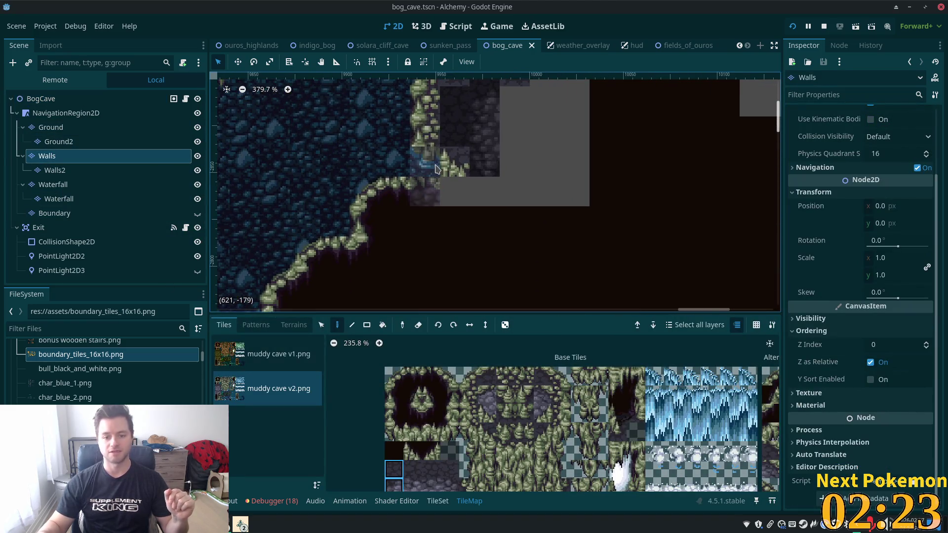
{"action": "left_click", "coordinate": [418, 379]}
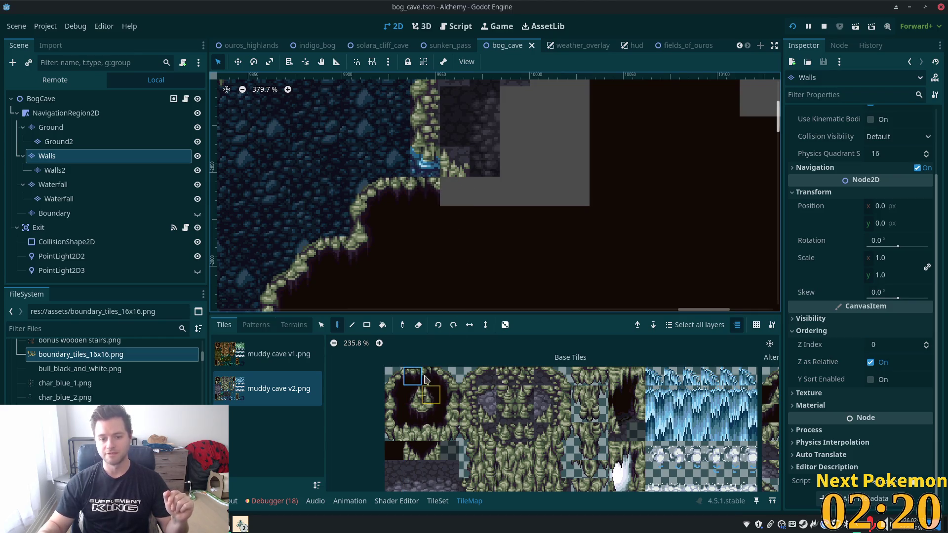
{"action": "left_click", "coordinate": [468, 198]}
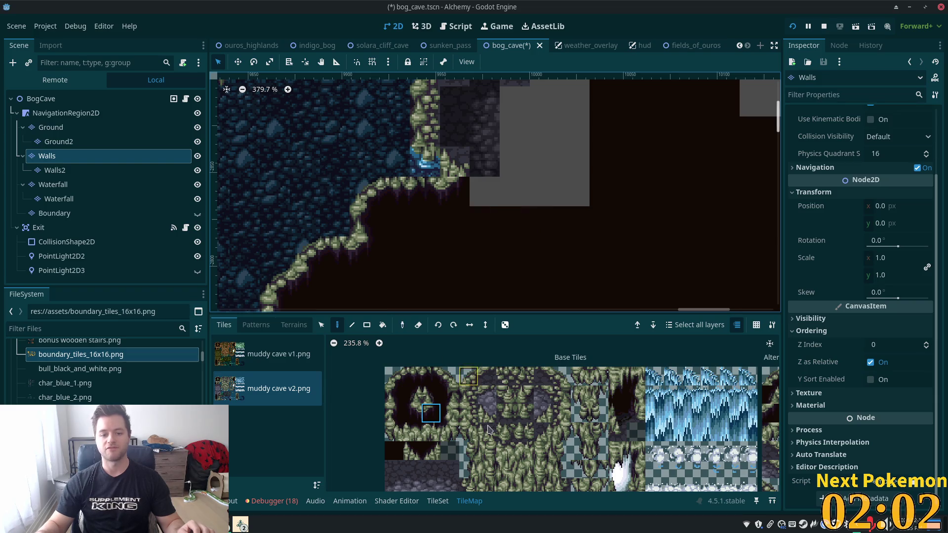
Extend the cave wall rightward with ledge and wall-edge tiles along the grey area's bottom.
{"action": "left_click", "coordinate": [419, 377]}
{"action": "left_click_drag", "start_coordinate": [424, 379], "coordinate": [433, 378]}
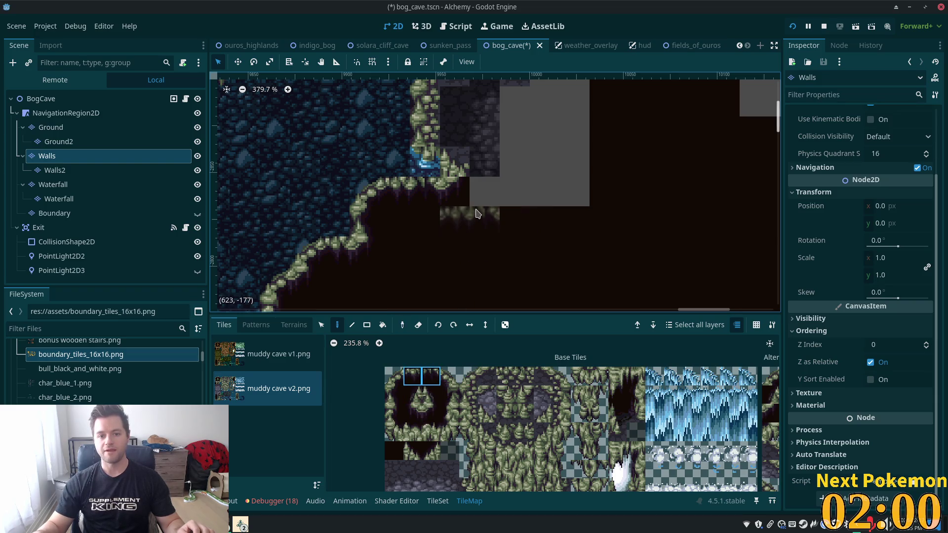
{"action": "left_click", "coordinate": [470, 190]}
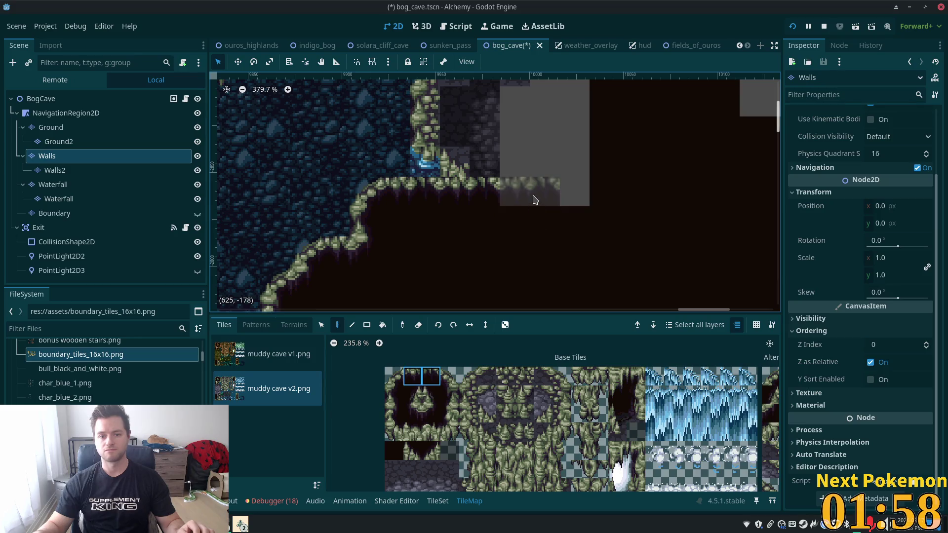
{"action": "left_click", "coordinate": [449, 376]}
{"action": "left_click", "coordinate": [515, 195]}
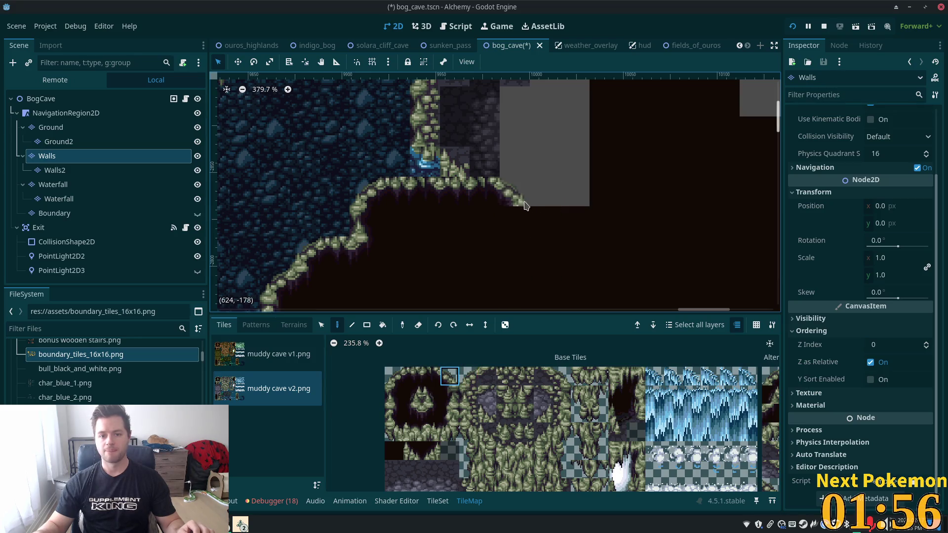
{"action": "left_click_drag", "start_coordinate": [419, 377], "coordinate": [449, 377]}
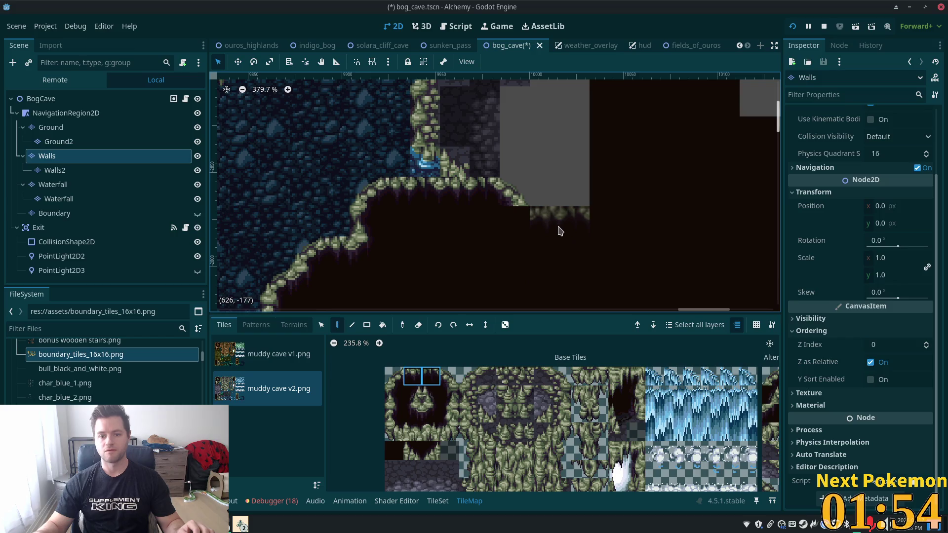
{"action": "left_click", "coordinate": [557, 219]}
{"action": "left_click", "coordinate": [413, 417]}
{"action": "left_click", "coordinate": [520, 217]}
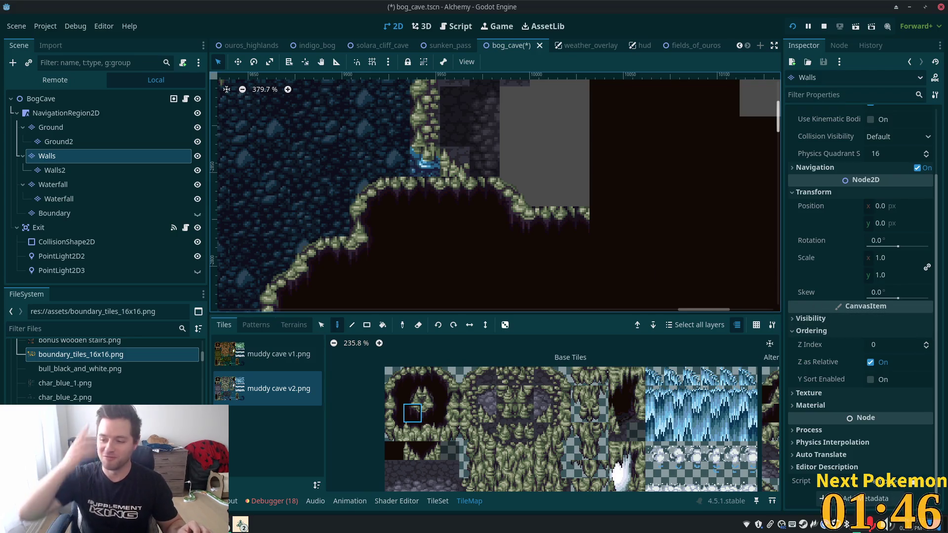
Pan to the unfinished area, enlarge the TileMap panel and zoom the atlas out.
{"action": "scroll", "coordinate": [678, 230], "scroll_direction": "down", "scroll_amount": 2}
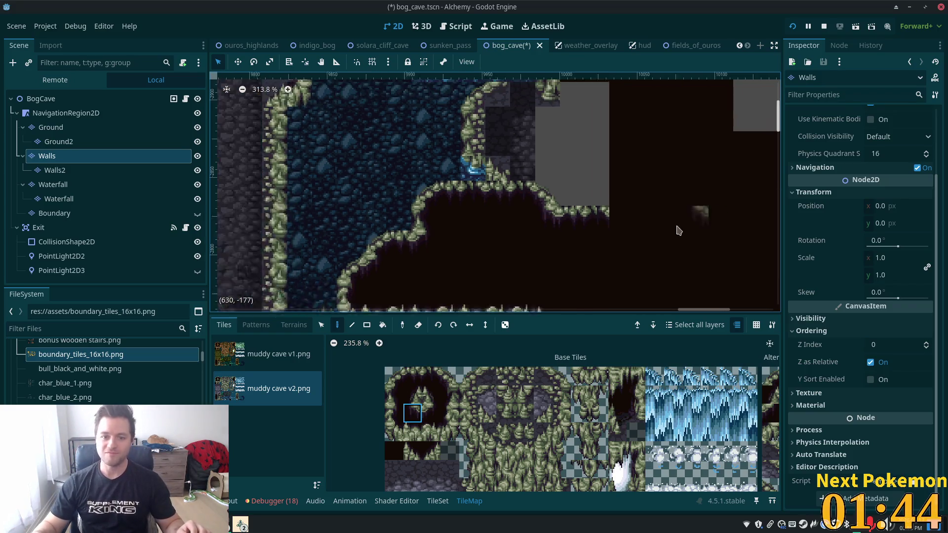
{"action": "scroll", "coordinate": [678, 231], "scroll_direction": "down", "scroll_amount": 1}
{"action": "mouse_move", "coordinate": [681, 205]}
{"action": "left_mouse_down"}
{"action": "mouse_move", "coordinate": [576, 190]}
{"action": "mouse_move", "coordinate": [482, 275]}
{"action": "mouse_move", "coordinate": [433, 290]}
{"action": "left_mouse_up"}
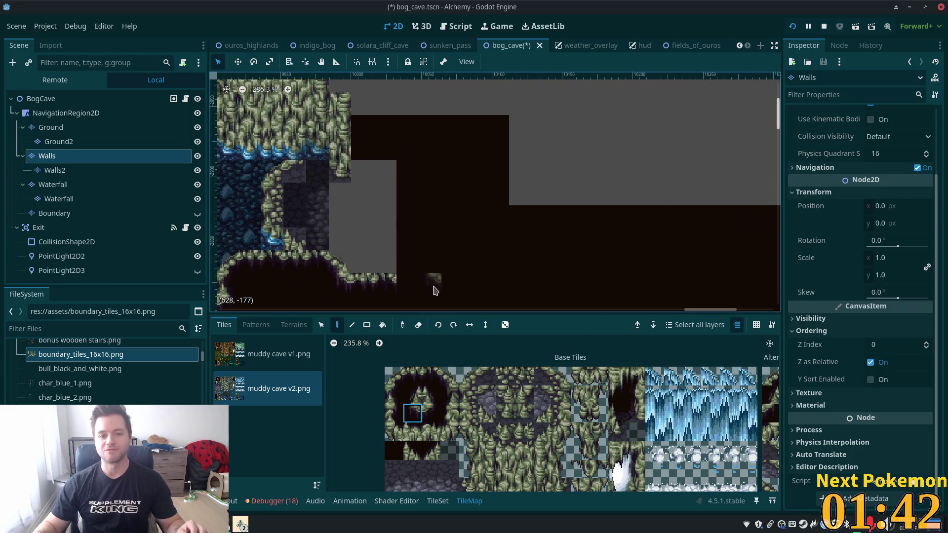
{"action": "scroll", "coordinate": [434, 290], "scroll_direction": "up", "scroll_amount": 1}
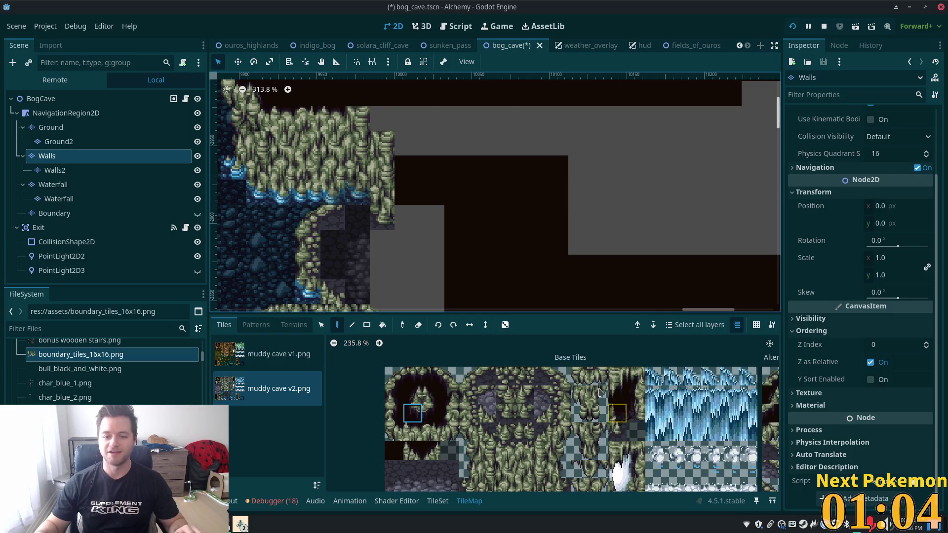
{"action": "left_click_drag", "start_coordinate": [539, 314], "coordinate": [541, 263]}
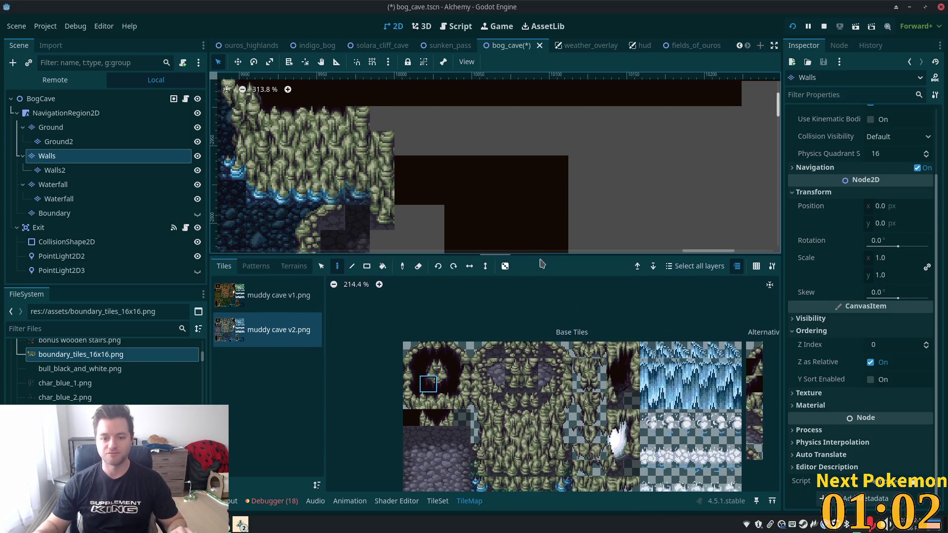
{"action": "scroll", "coordinate": [523, 395], "scroll_direction": "down", "scroll_amount": 2}
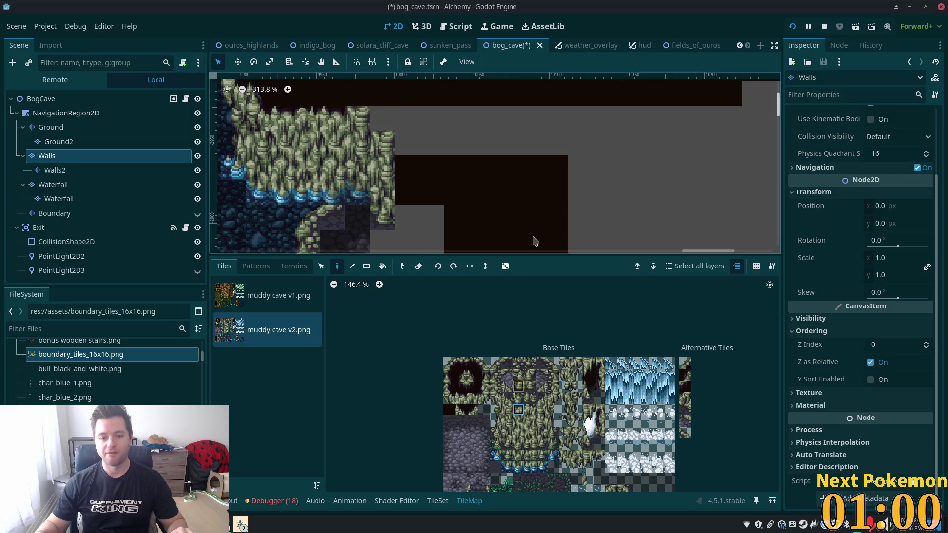
Copy a block of existing wall tiles and paint it into the grey patch.
{"action": "scroll", "coordinate": [535, 242], "scroll_direction": "down", "scroll_amount": 5}
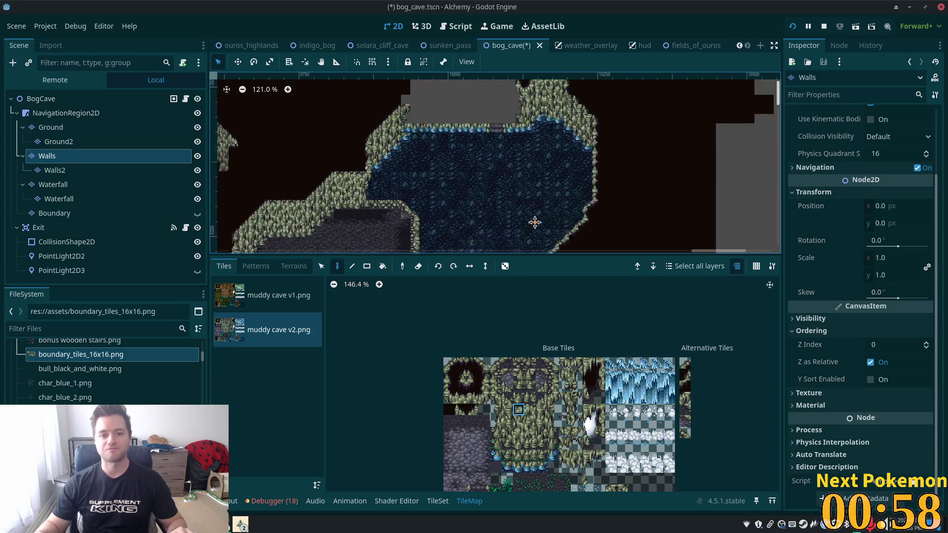
{"action": "mouse_move", "coordinate": [535, 223]}
{"action": "left_mouse_down"}
{"action": "mouse_move", "coordinate": [538, 232]}
{"action": "mouse_move", "coordinate": [556, 100]}
{"action": "left_mouse_up"}
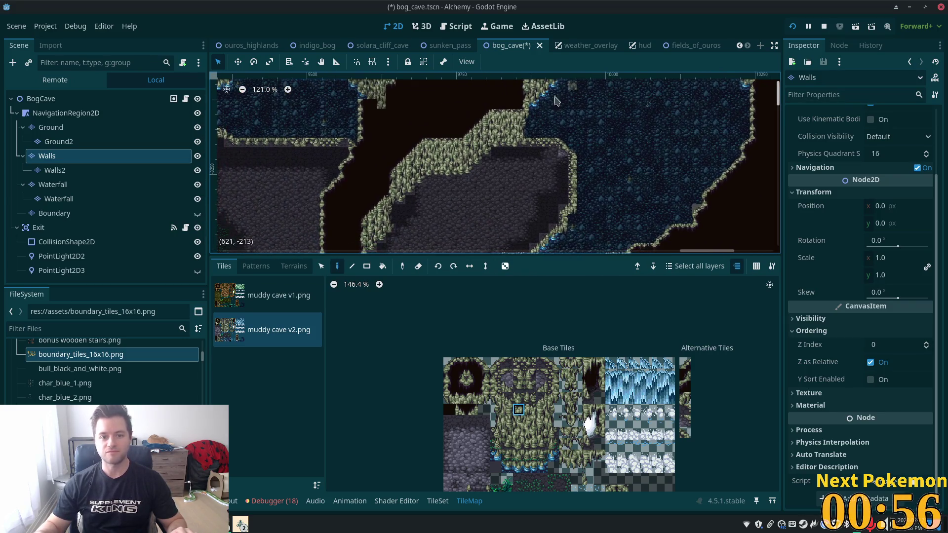
{"action": "key", "text": "s"}
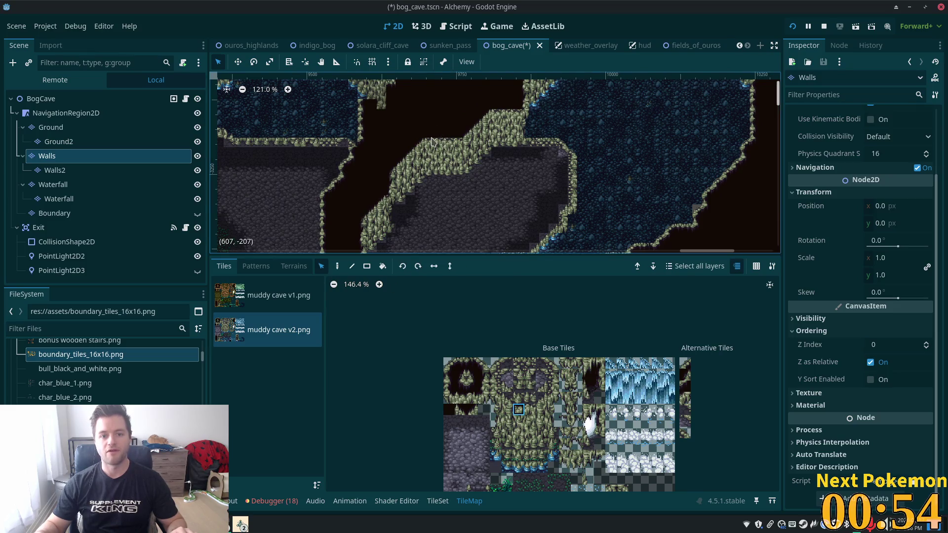
{"action": "mouse_move", "coordinate": [431, 141]}
{"action": "left_mouse_down"}
{"action": "mouse_move", "coordinate": [455, 184]}
{"action": "mouse_move", "coordinate": [459, 173]}
{"action": "left_mouse_up"}
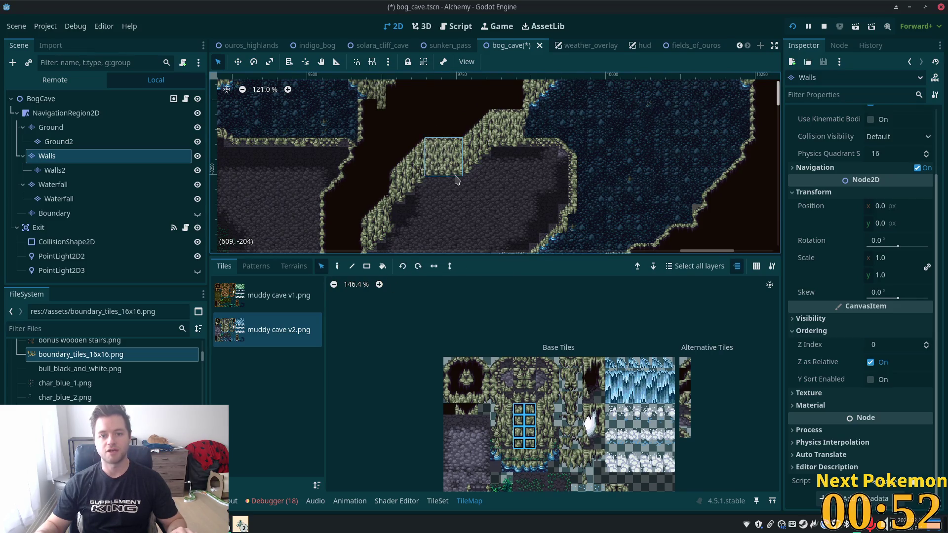
{"action": "left_click", "coordinate": [337, 266]}
{"action": "scroll", "coordinate": [557, 200], "scroll_direction": "up", "scroll_amount": 5}
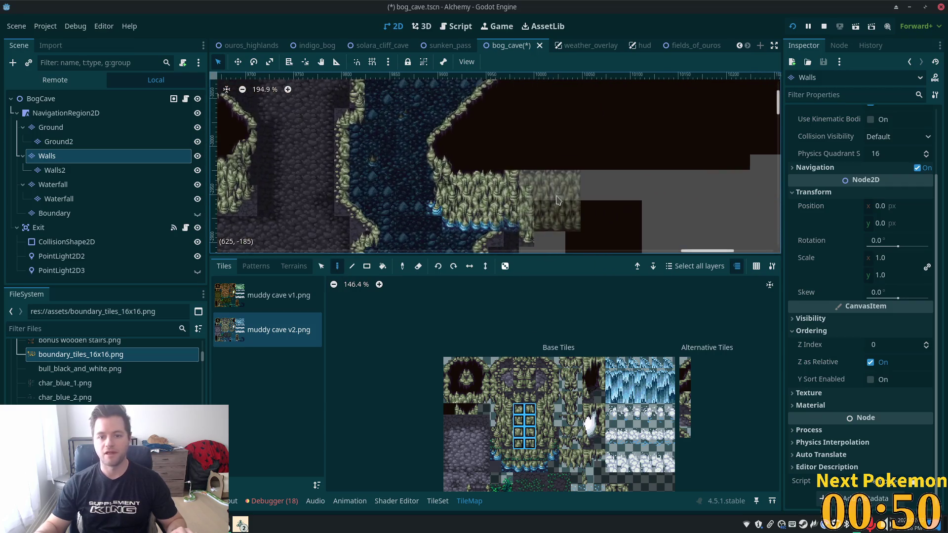
{"action": "scroll", "coordinate": [557, 200], "scroll_direction": "up", "scroll_amount": 2}
{"action": "mouse_move", "coordinate": [557, 200]}
{"action": "left_mouse_down"}
{"action": "mouse_move", "coordinate": [486, 239]}
{"action": "mouse_move", "coordinate": [490, 148]}
{"action": "mouse_move", "coordinate": [475, 177]}
{"action": "left_mouse_up"}
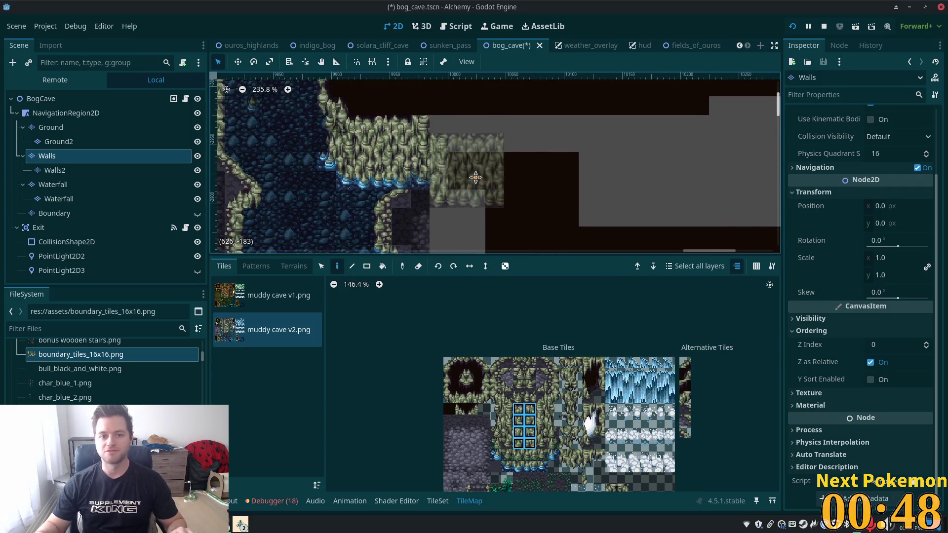
{"action": "left_click", "coordinate": [485, 171]}
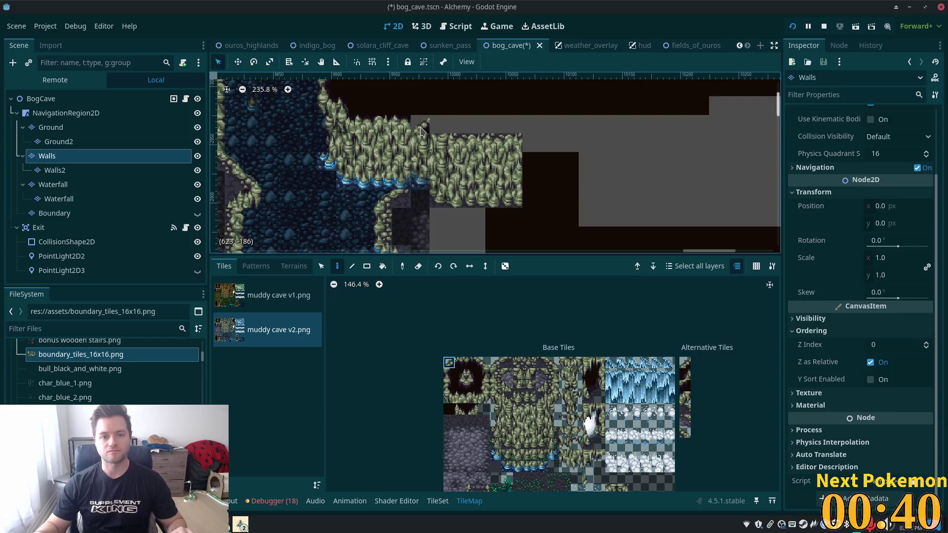
Add a single wall tile at the edge of the grey patch.
{"action": "left_click", "coordinate": [449, 385]}
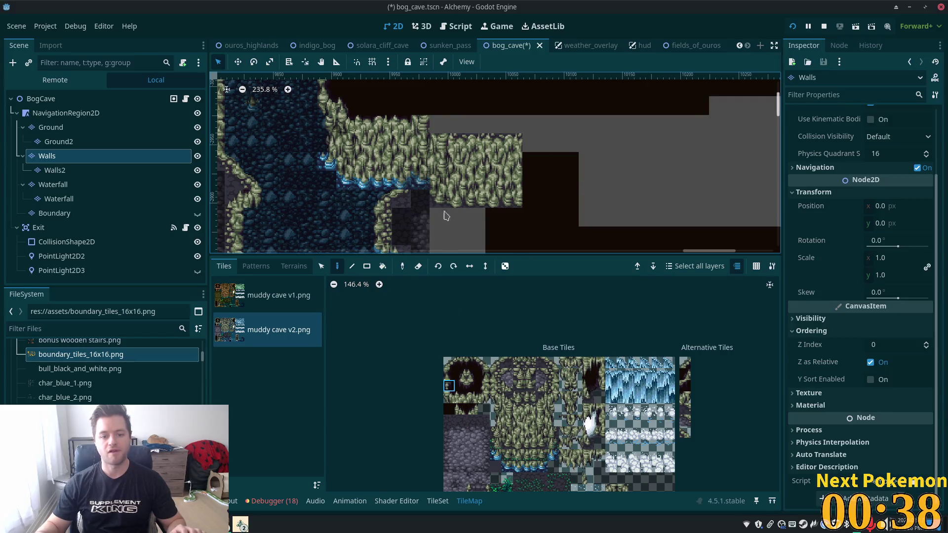
{"action": "left_click", "coordinate": [422, 131]}
{"action": "left_click", "coordinate": [448, 397]}
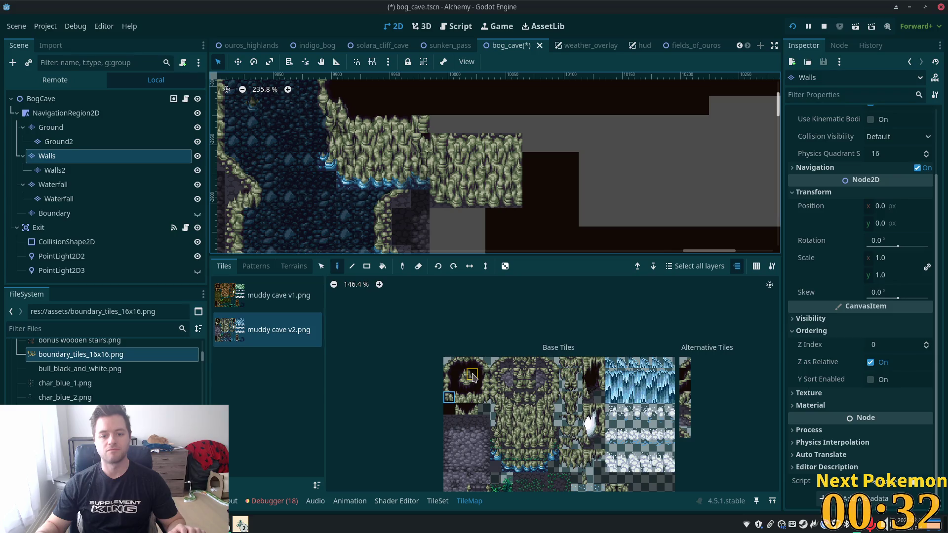
Paint a dark muddy cave v2 tile on the Walls layer and pick neighbouring wall tiles.
{"action": "left_click", "coordinate": [460, 407]}
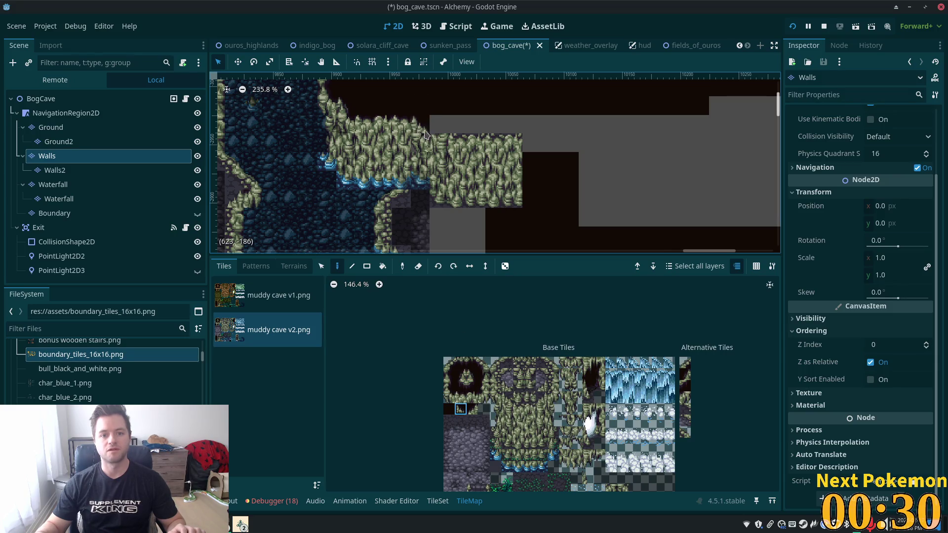
{"action": "left_click", "coordinate": [439, 143]}
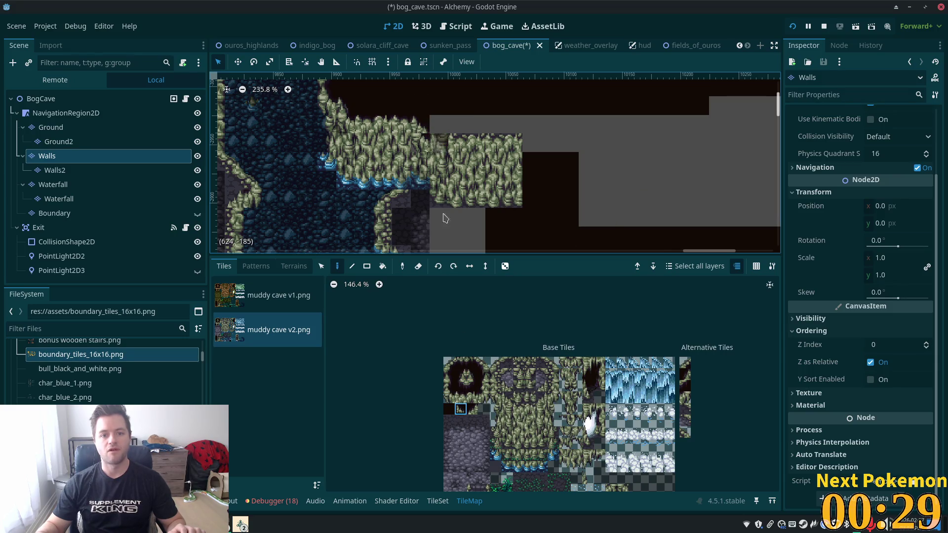
{"action": "left_click", "coordinate": [507, 409]}
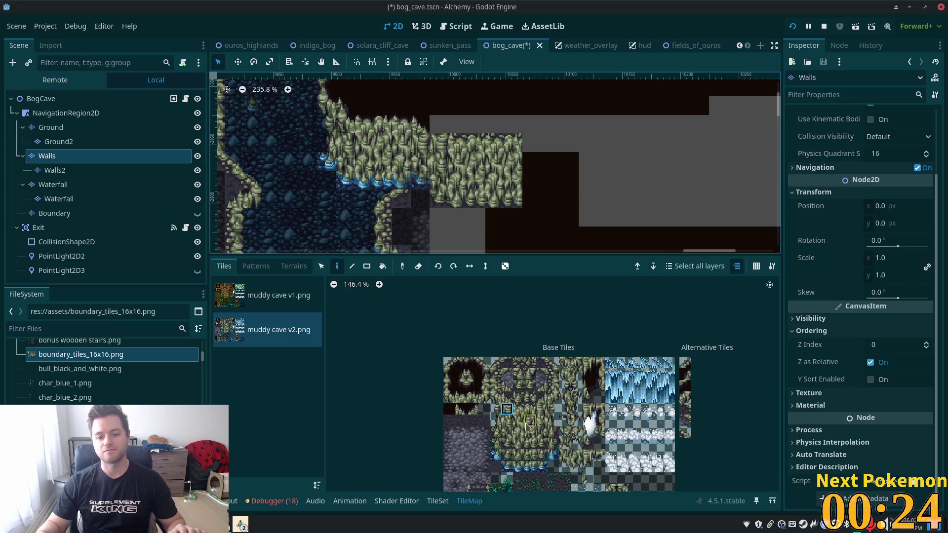
{"action": "left_click", "coordinate": [460, 397]}
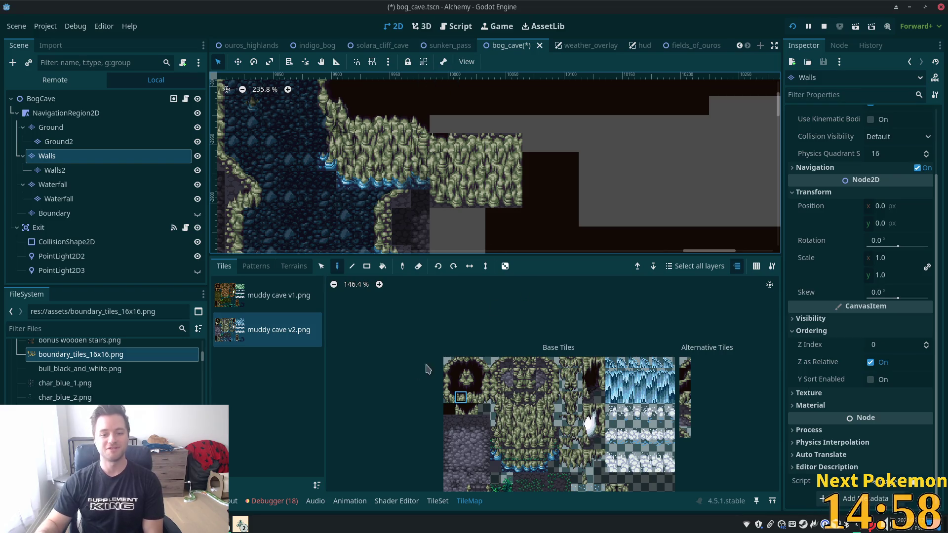
Fill a 7x1 row of dark tiles above the wall using the Rectangle tool.
{"action": "left_click", "coordinate": [449, 408]}
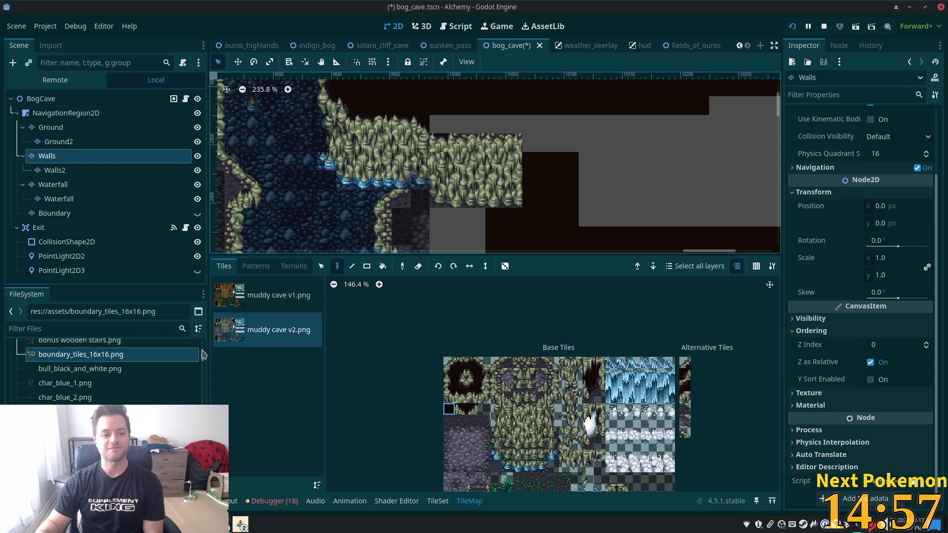
{"action": "left_click", "coordinate": [366, 266]}
{"action": "left_click_drag", "start_coordinate": [400, 181], "coordinate": [772, 181]}
{"action": "left_click_drag", "start_coordinate": [676, 162], "coordinate": [778, 163]}
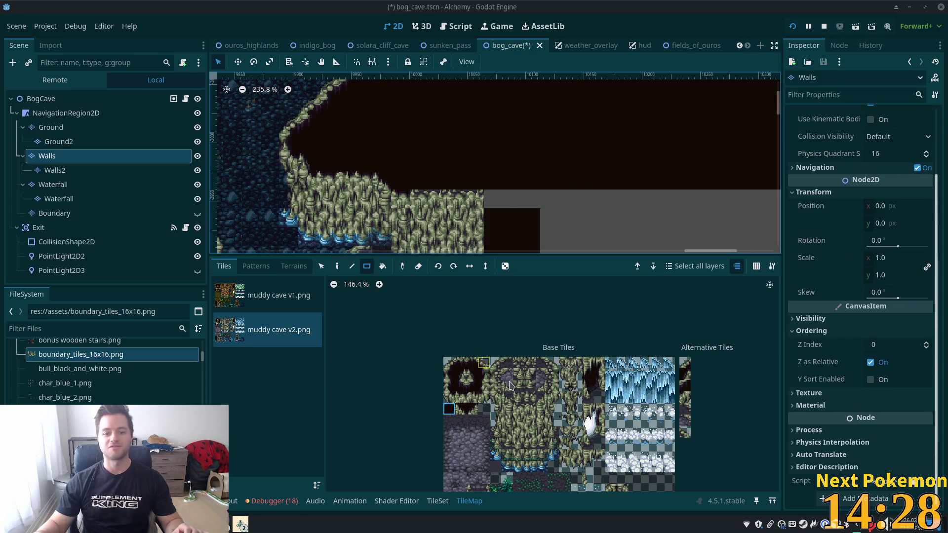
Paint a two-tile wall piece onto the cave wall, then return to the Paint tool.
{"action": "left_click_drag", "start_coordinate": [460, 396], "coordinate": [472, 397]}
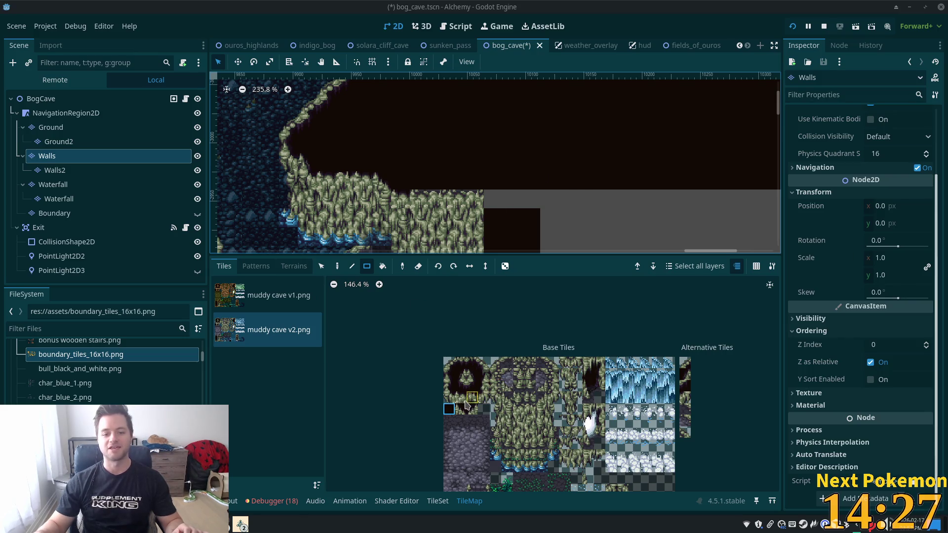
{"action": "left_click", "coordinate": [435, 202]}
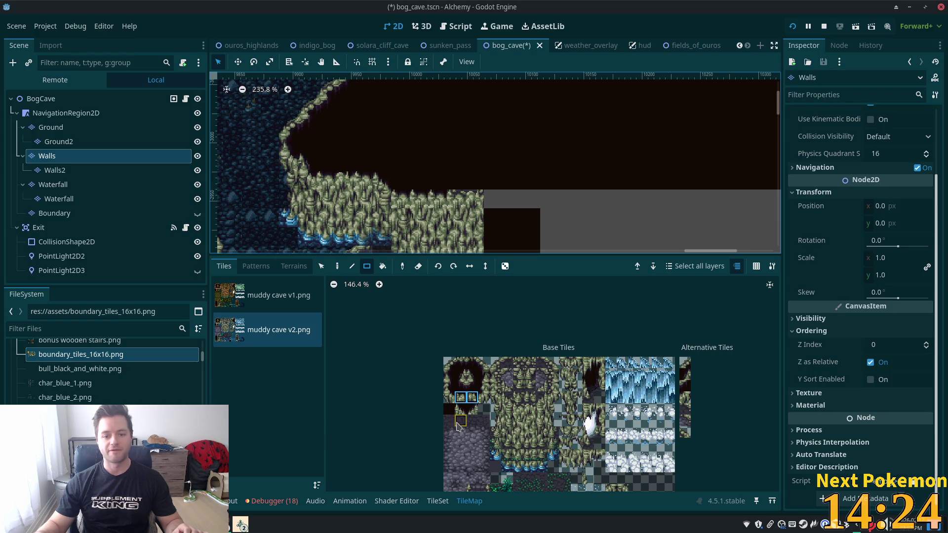
{"action": "left_click", "coordinate": [337, 267]}
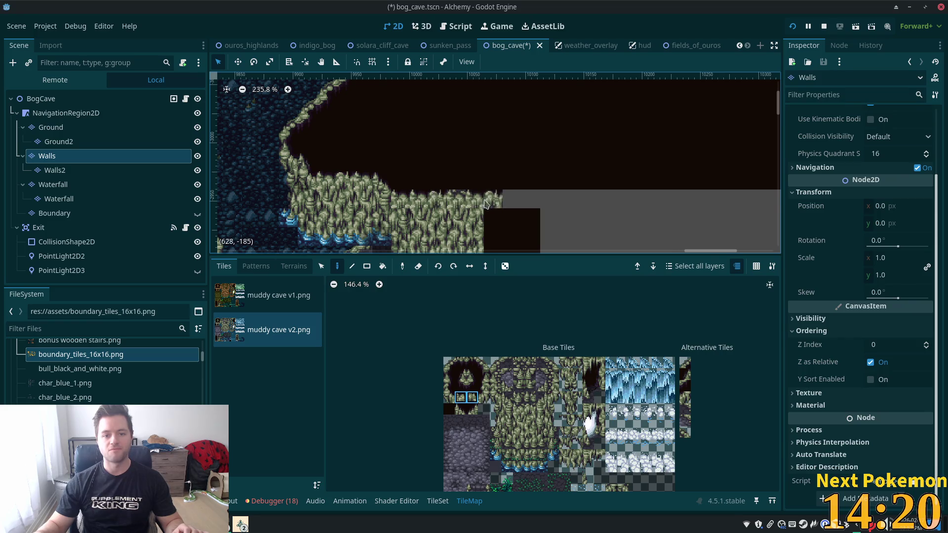
Zoom out over the walls, then bring the Brave Pokemon Community Game window forward.
{"action": "scroll", "coordinate": [543, 148], "scroll_direction": "down", "scroll_amount": 3}
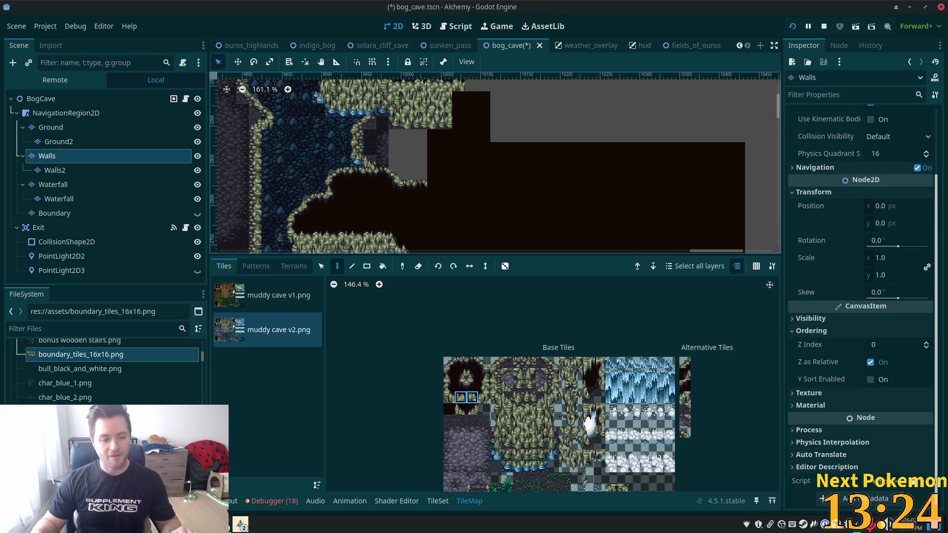
{"action": "left_click", "coordinate": [240, 524]}
{"action": "left_click", "coordinate": [242, 459]}
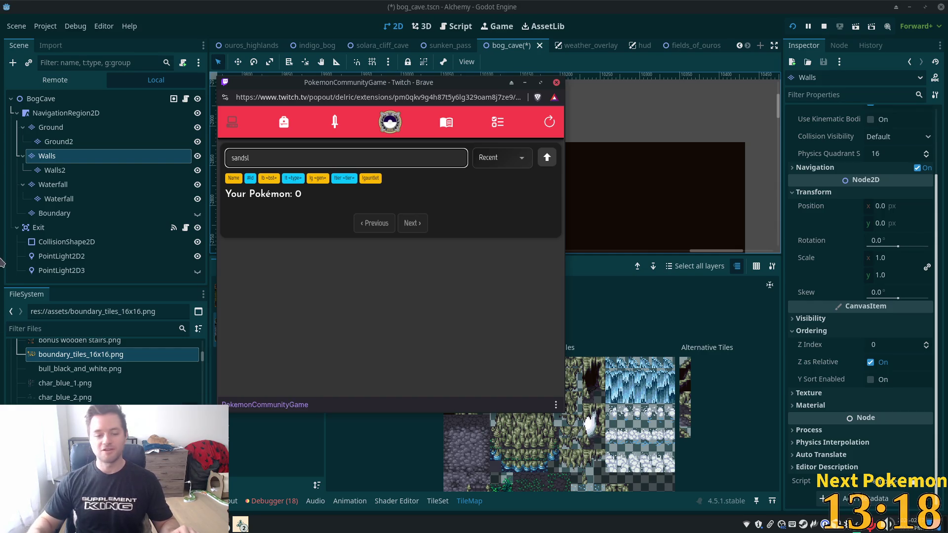
Clear the 'sandsl' search so all 467 Pokémon are listed.
{"action": "left_click", "coordinate": [269, 467]}
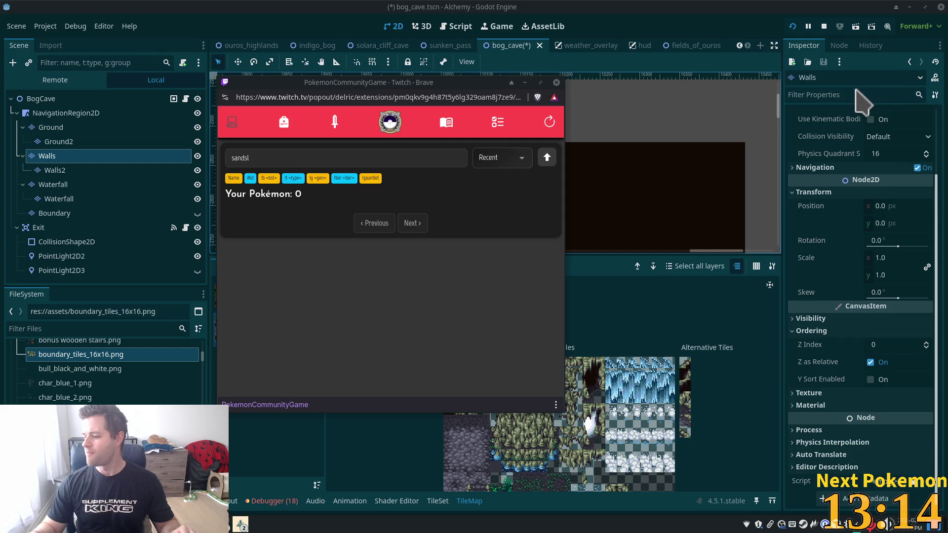
{"action": "key", "text": "alt+Tab"}
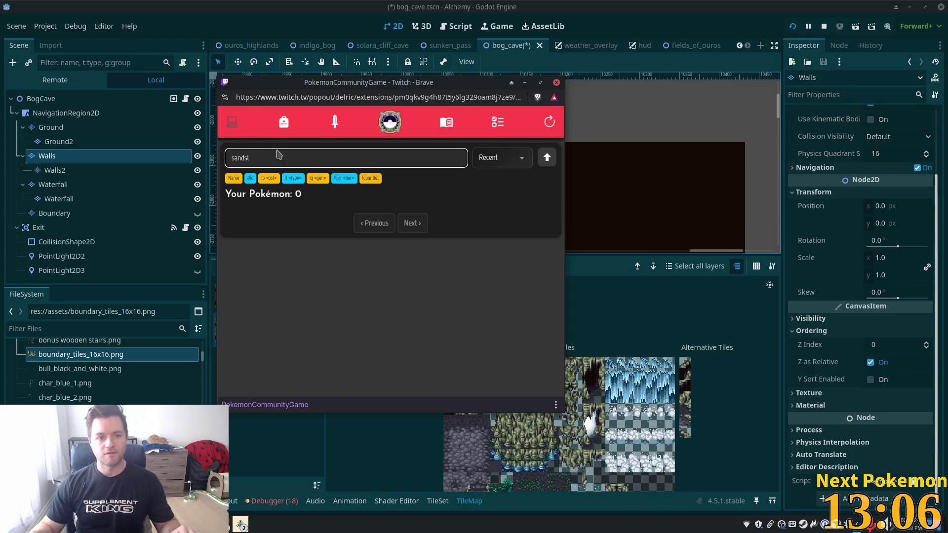
{"action": "key", "text": "ctrl+a"}
{"action": "key", "text": "BackSpace"}
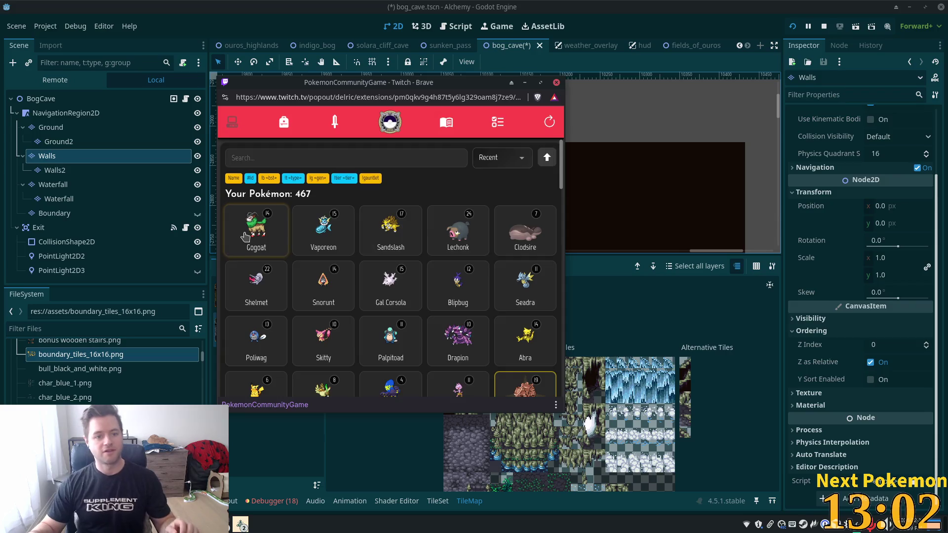
View and close the Gogoat and Vaporeon detail cards.
{"action": "left_click", "coordinate": [256, 229]}
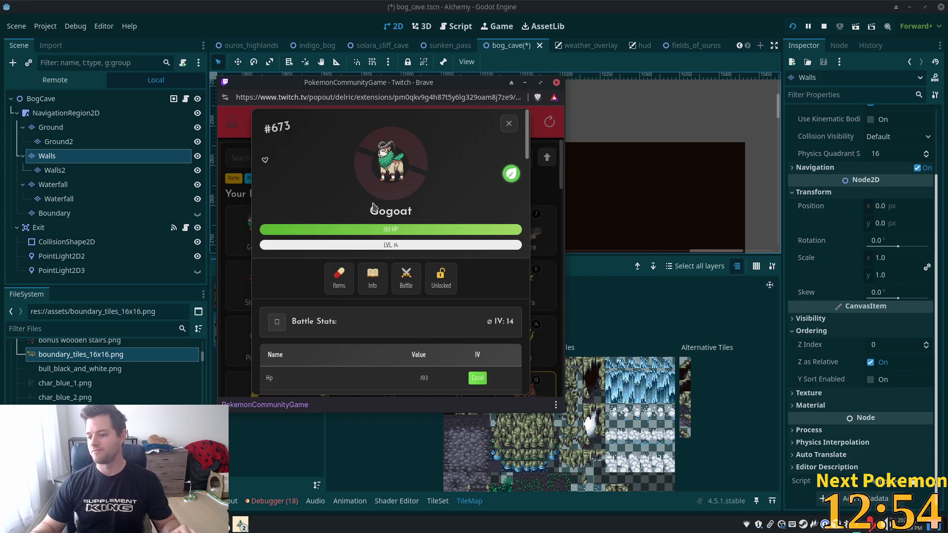
{"action": "left_click", "coordinate": [509, 124]}
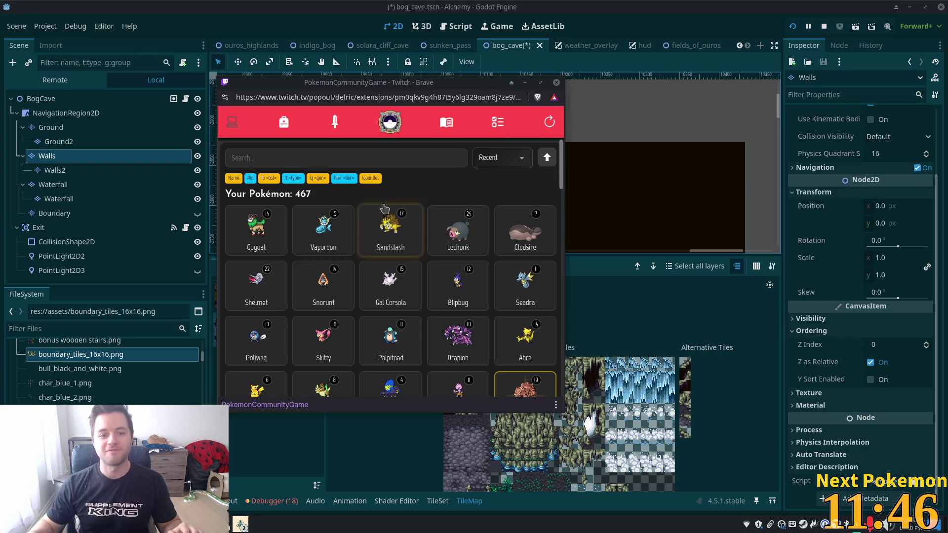
{"action": "left_click", "coordinate": [387, 228]}
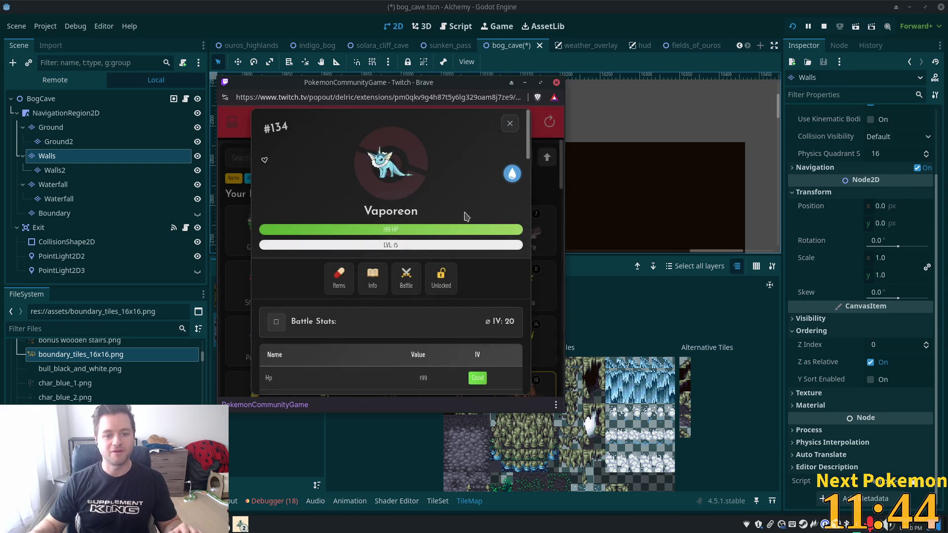
{"action": "left_click", "coordinate": [510, 122]}
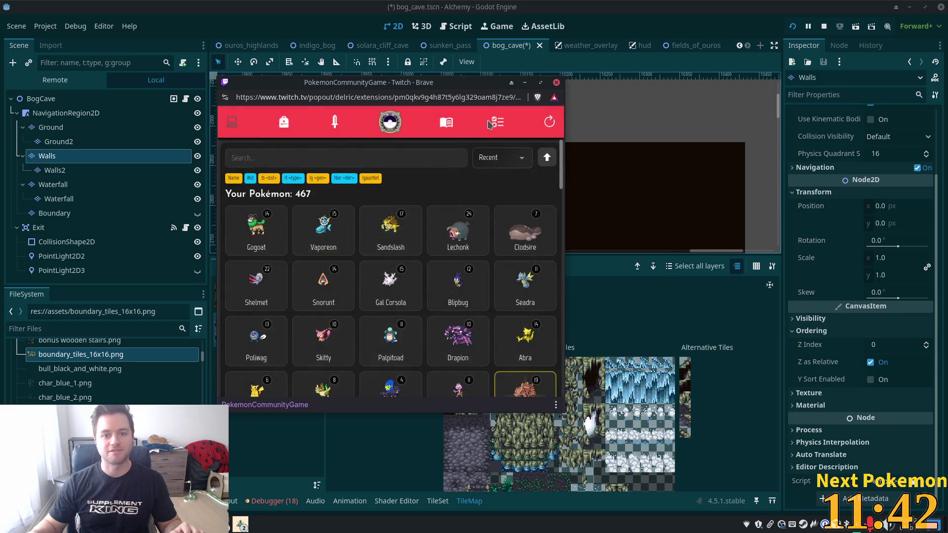
Browse the Missions page, return to the collection and recheck Vaporeon's card.
{"action": "left_click", "coordinate": [496, 122]}
{"action": "scroll", "coordinate": [496, 238], "scroll_direction": "down", "scroll_amount": 5}
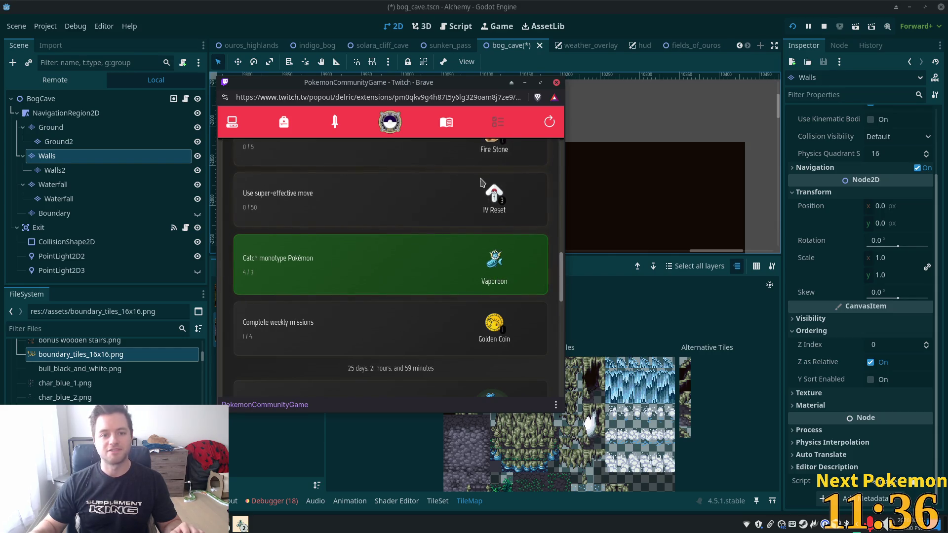
{"action": "scroll", "coordinate": [474, 175], "scroll_direction": "up", "scroll_amount": 5}
{"action": "left_click", "coordinate": [229, 123]}
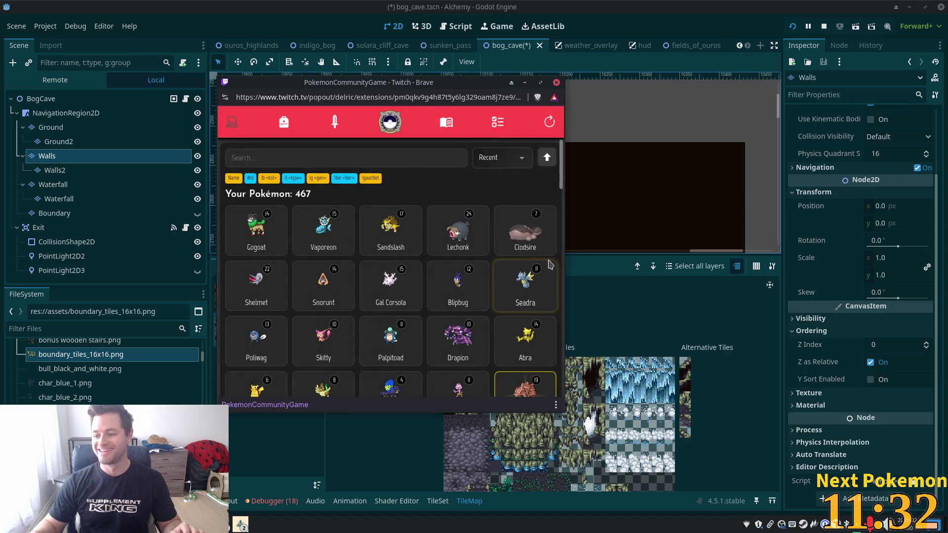
{"action": "left_click", "coordinate": [345, 229]}
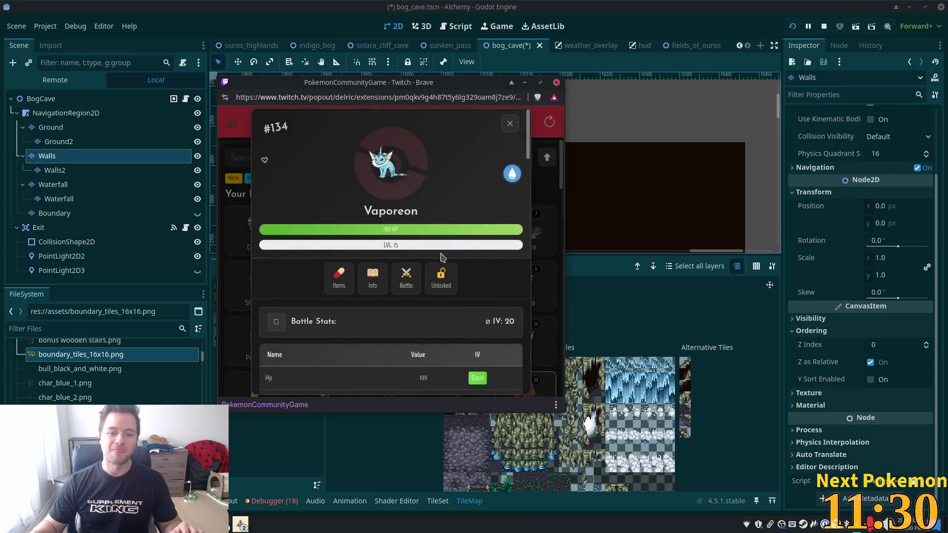
{"action": "left_click", "coordinate": [507, 122]}
{"action": "left_click", "coordinate": [385, 238]}
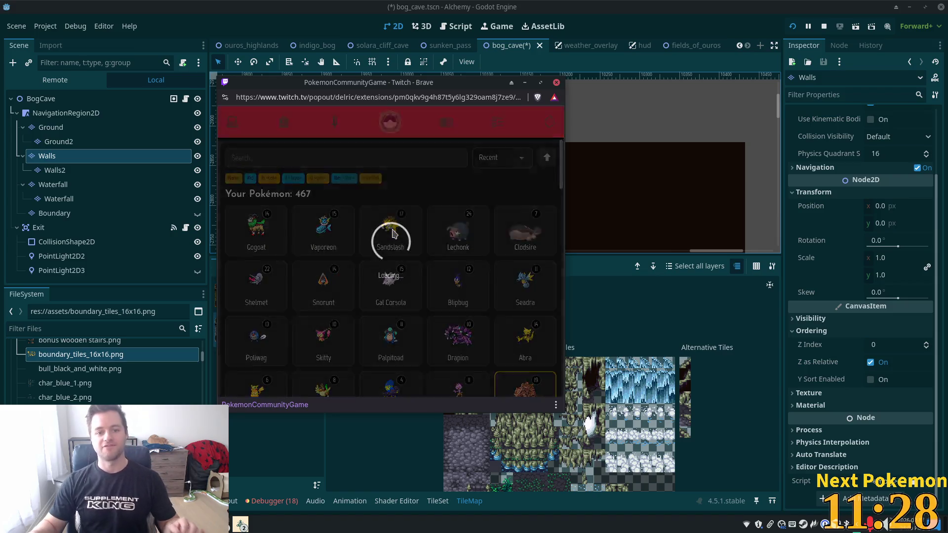
{"action": "left_click", "coordinate": [510, 123]}
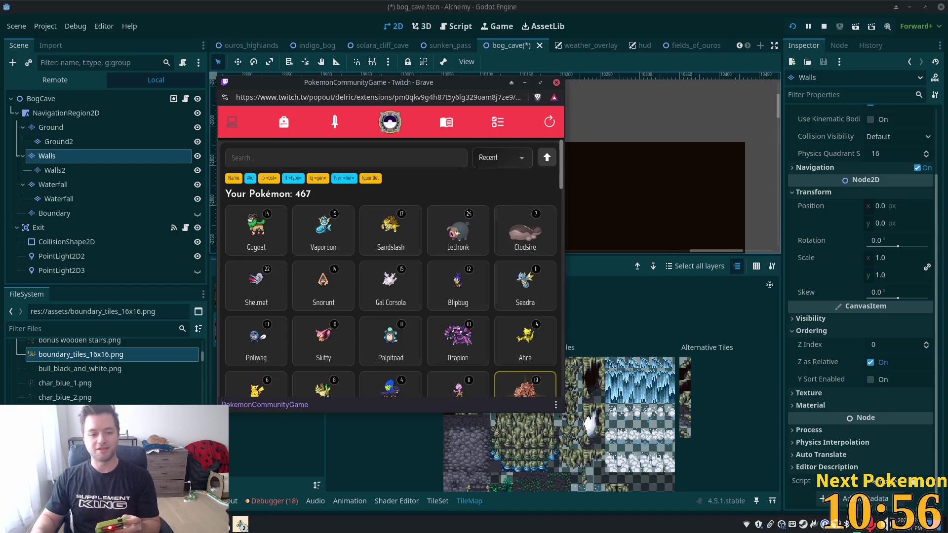
{"action": "left_click", "coordinate": [344, 447]}
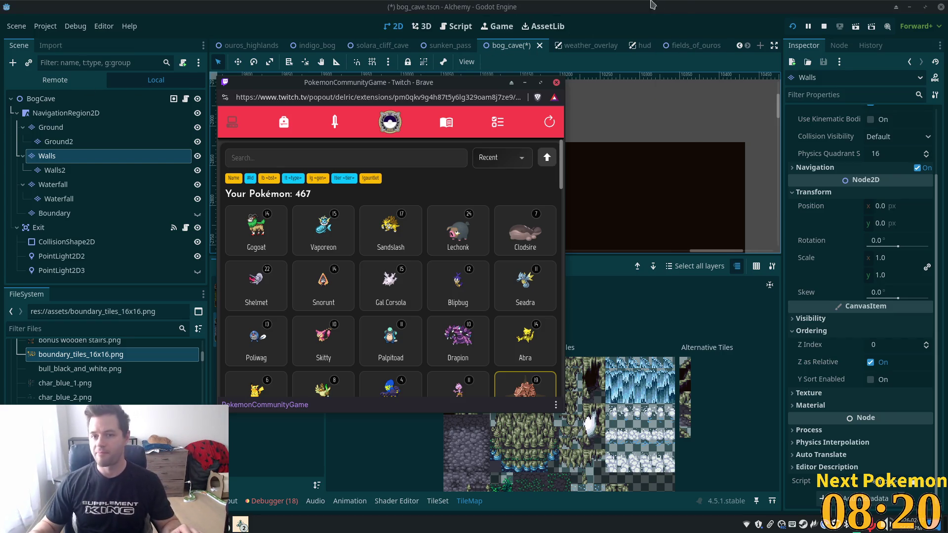
Return to Godot, save bog_cave and zoom onto the cave corner.
{"action": "left_click", "coordinate": [681, 8]}
{"action": "key", "text": "ctrl+s"}
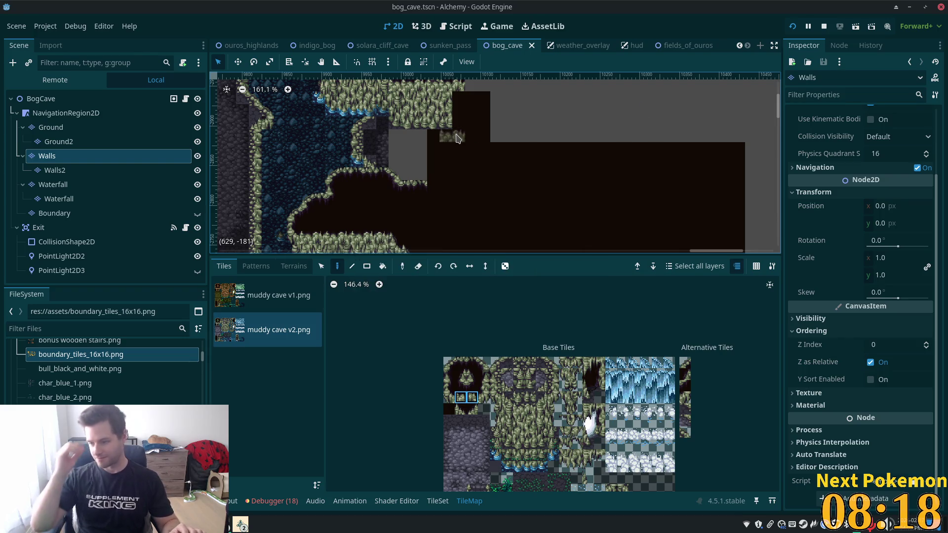
{"action": "scroll", "coordinate": [395, 178], "scroll_direction": "up", "scroll_amount": 3}
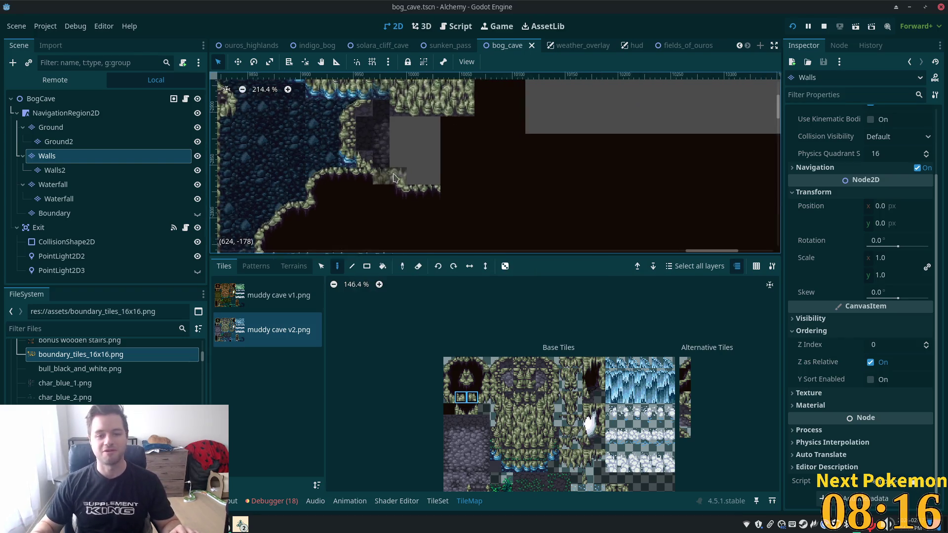
{"action": "scroll", "coordinate": [395, 178], "scroll_direction": "up", "scroll_amount": 2}
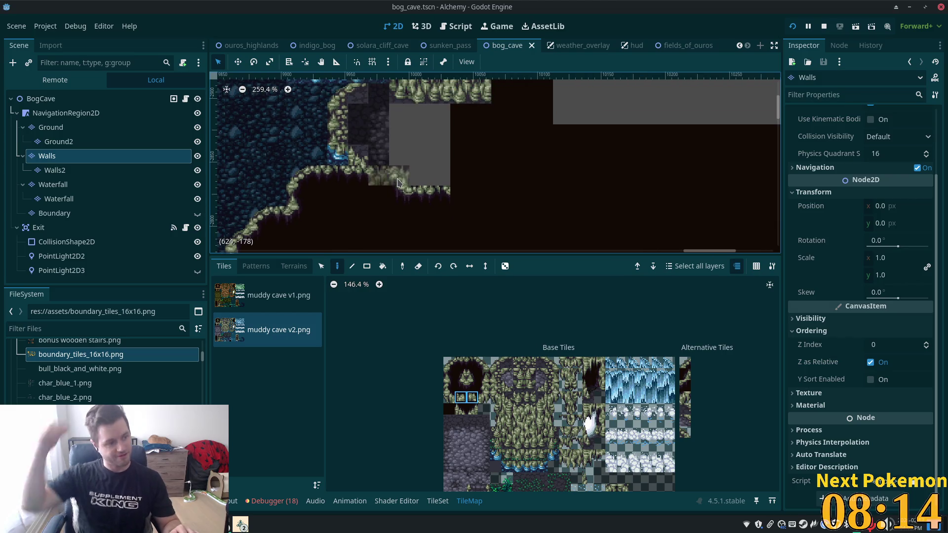
{"action": "scroll", "coordinate": [388, 155], "scroll_direction": "up", "scroll_amount": 1}
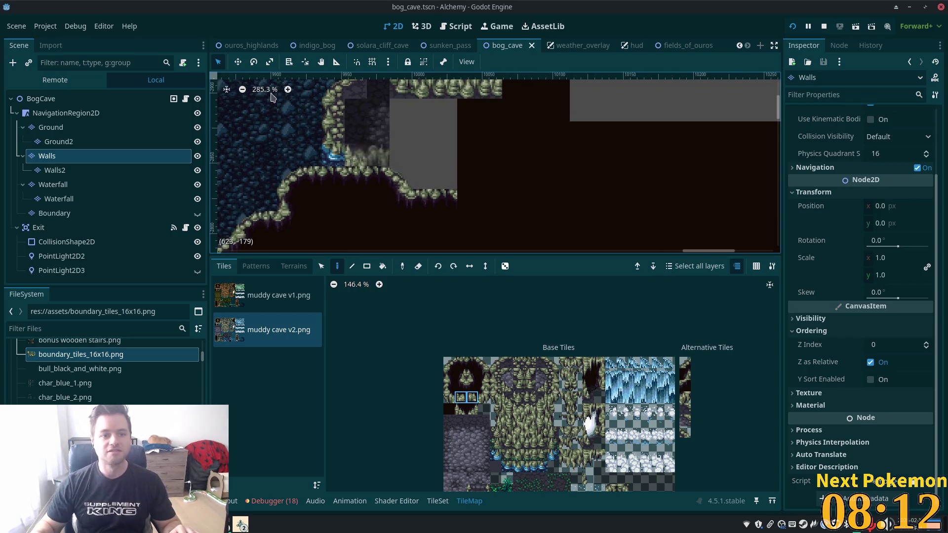
{"action": "left_click", "coordinate": [72, 101]}
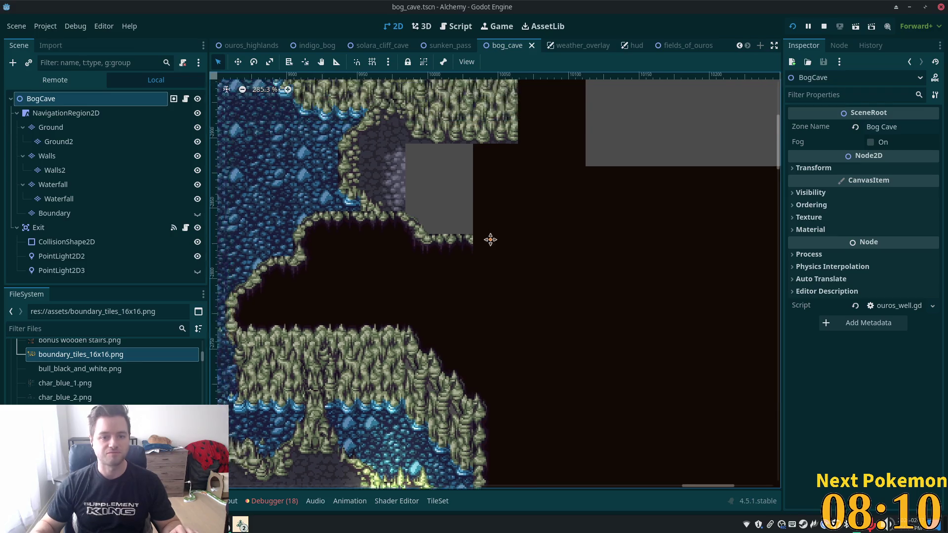
{"action": "left_click_drag", "start_coordinate": [490, 240], "coordinate": [518, 300]}
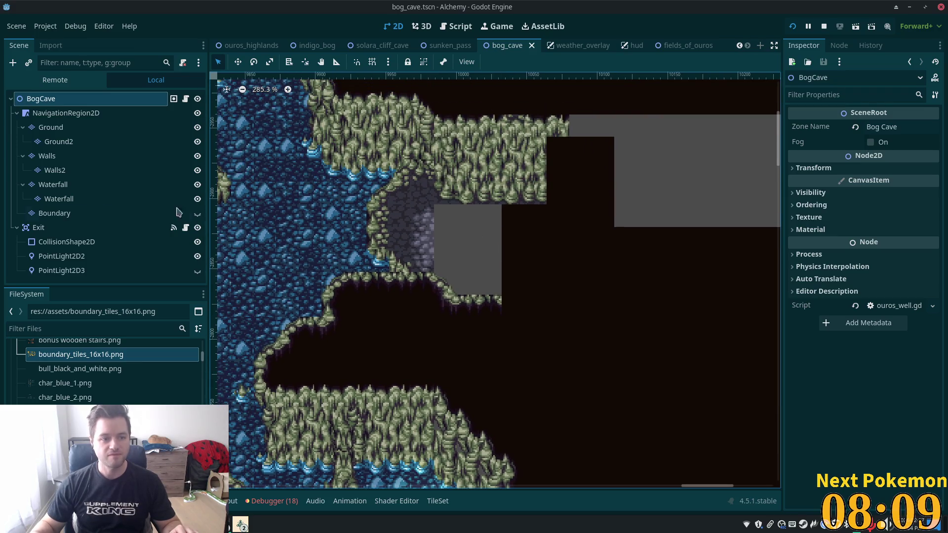
Paint single stone tiles on the Ground layer beneath the cave corner.
{"action": "left_click", "coordinate": [51, 129]}
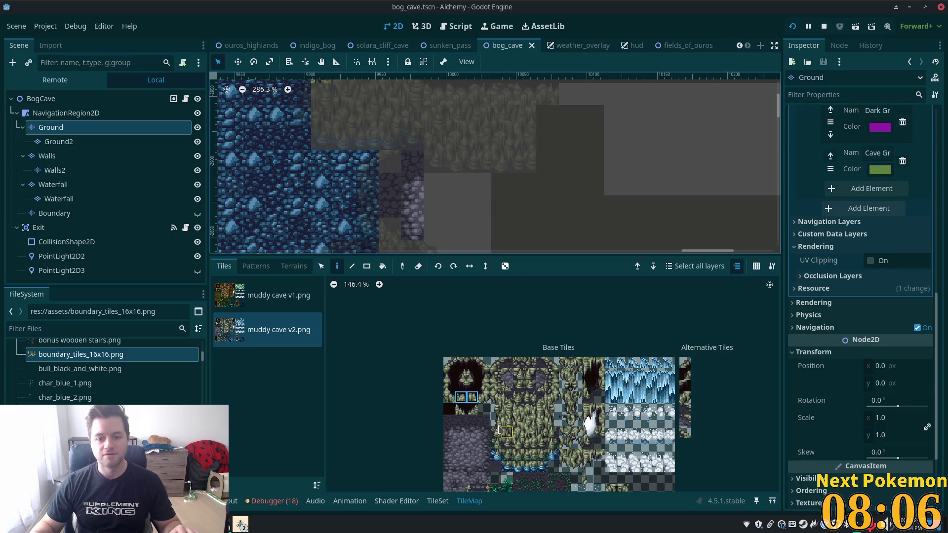
{"action": "left_click", "coordinate": [449, 467]}
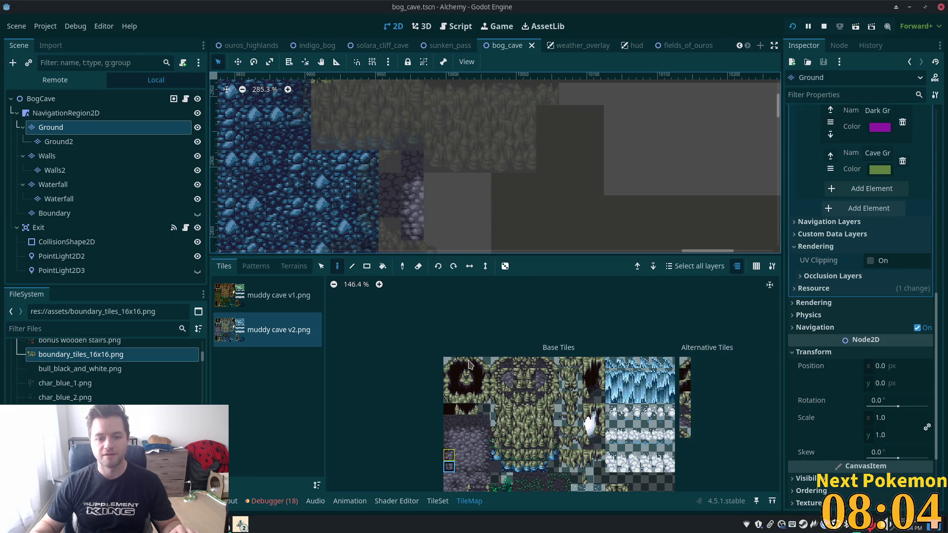
{"action": "left_click", "coordinate": [439, 249]}
{"action": "scroll", "coordinate": [439, 249], "scroll_direction": "down", "scroll_amount": 2}
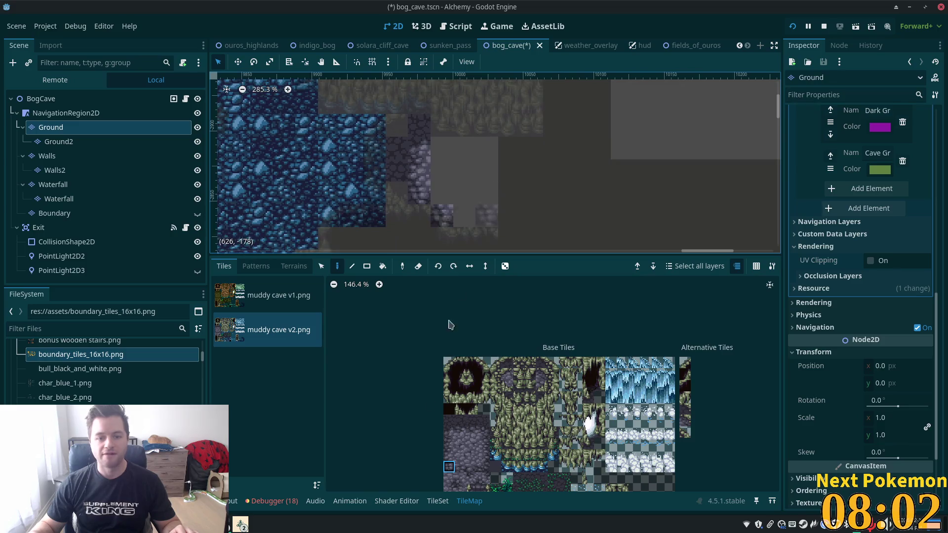
{"action": "left_click", "coordinate": [461, 479]}
{"action": "left_click", "coordinate": [441, 194]}
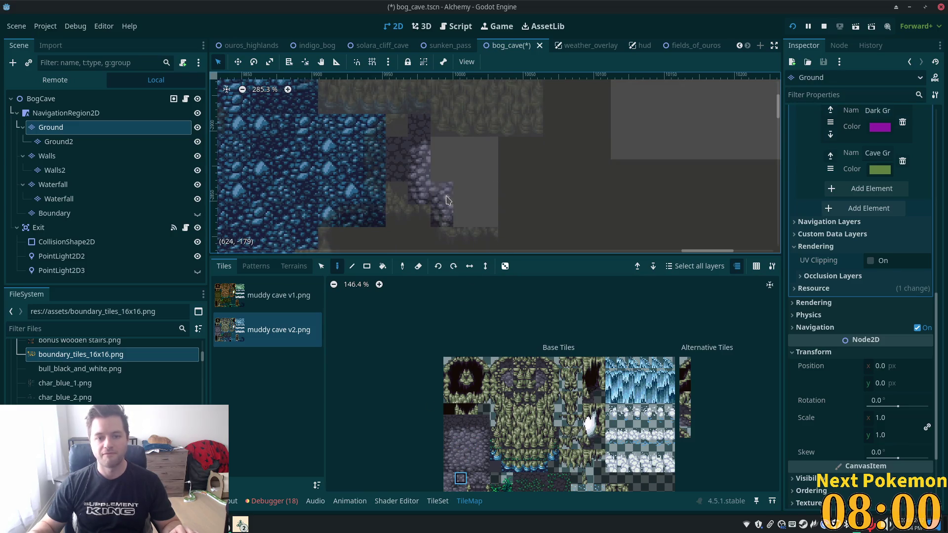
{"action": "left_click", "coordinate": [464, 216]}
Stamp more stone tiles from a three-tile row into the ground patch.
{"action": "scroll", "coordinate": [508, 236], "scroll_direction": "right", "scroll_amount": 3}
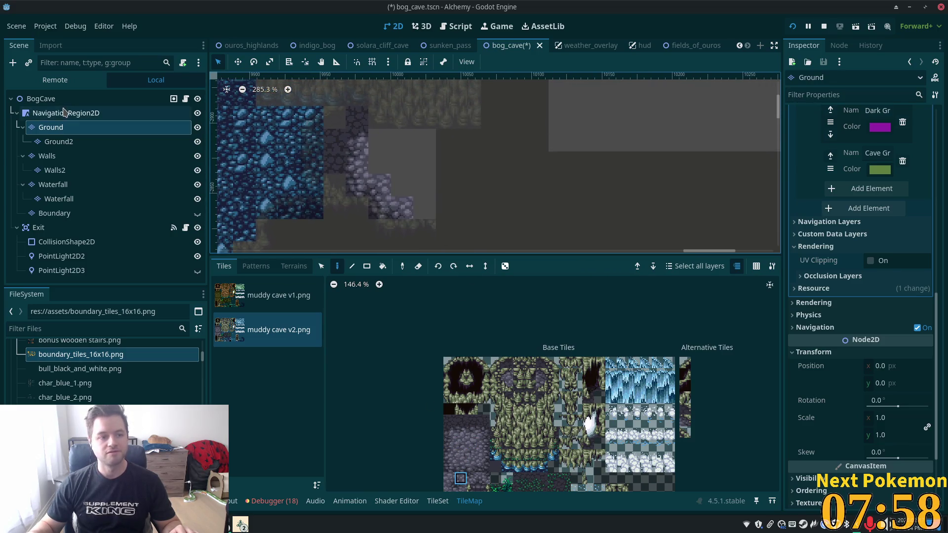
{"action": "left_click", "coordinate": [41, 99]}
{"action": "left_click_drag", "start_coordinate": [446, 175], "coordinate": [421, 201]}
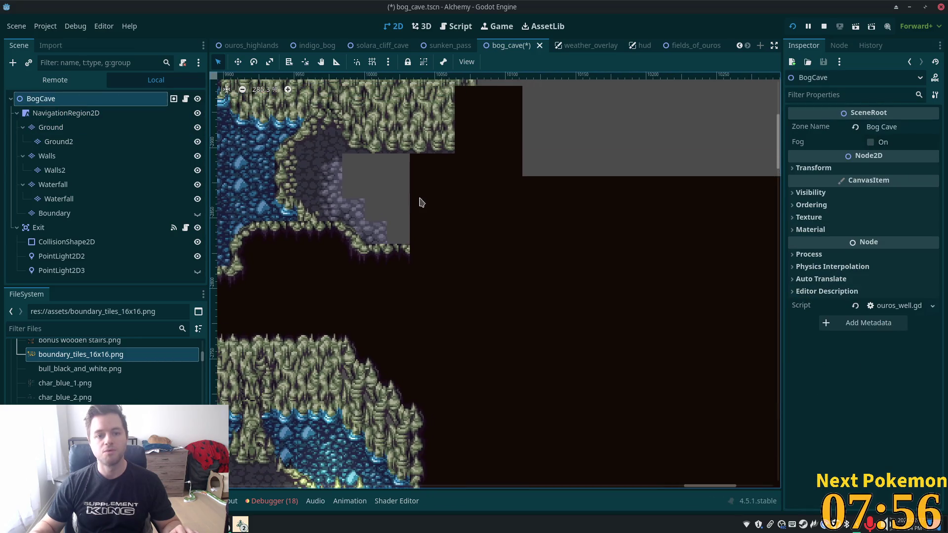
{"action": "left_click", "coordinate": [55, 142]}
{"action": "left_click", "coordinate": [54, 129]}
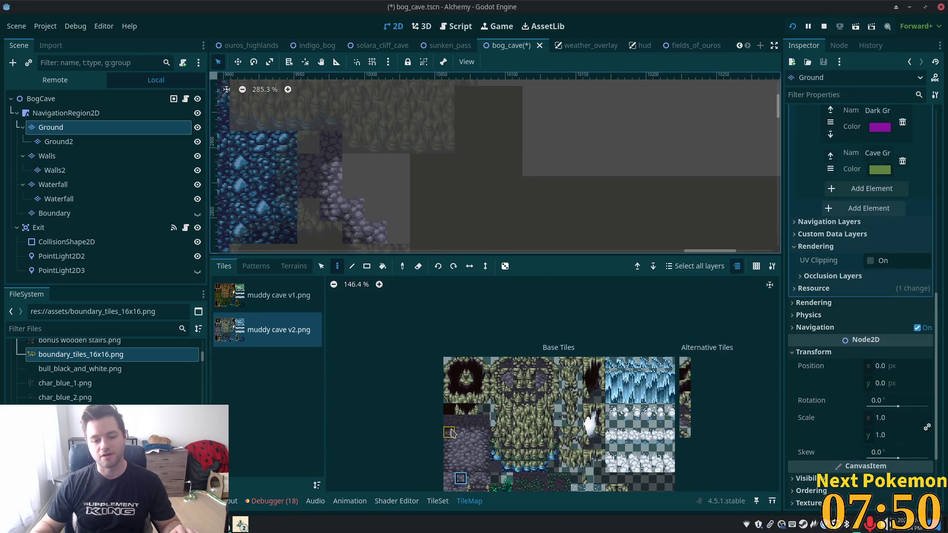
{"action": "left_click_drag", "start_coordinate": [459, 434], "coordinate": [480, 437]}
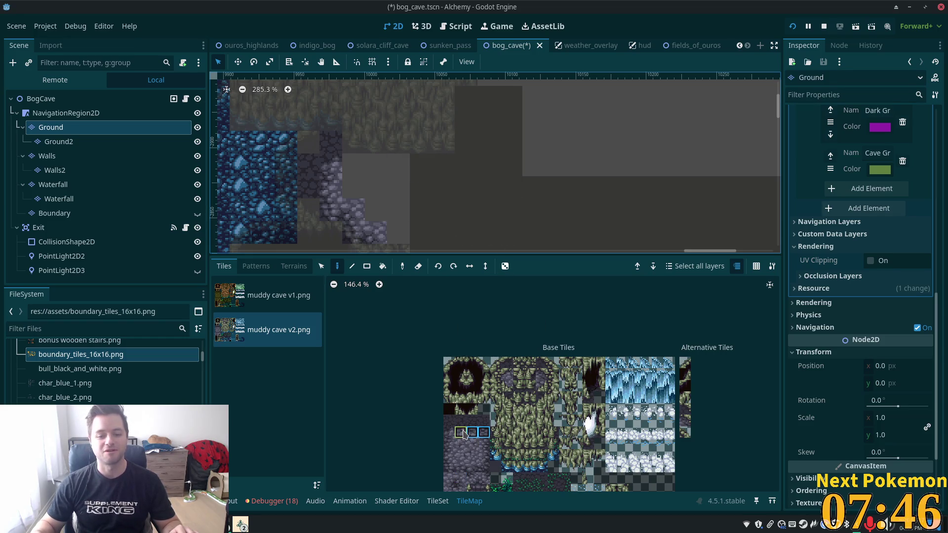
{"action": "left_click_drag", "start_coordinate": [463, 435], "coordinate": [472, 433]}
{"action": "left_click", "coordinate": [371, 167]}
Add another two-tile stone stamp to the patch under the corner.
{"action": "left_click", "coordinate": [416, 173]}
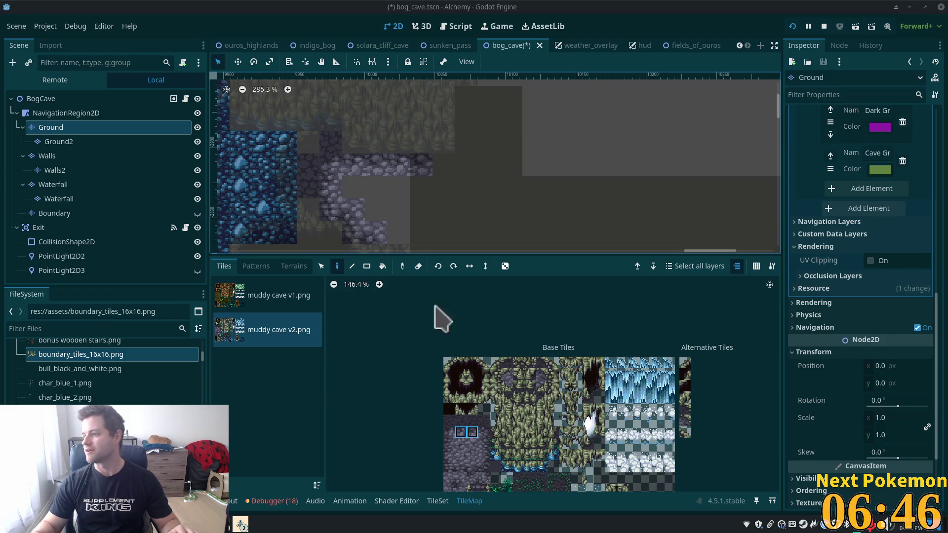
{"action": "key", "text": "alt+Tab"}
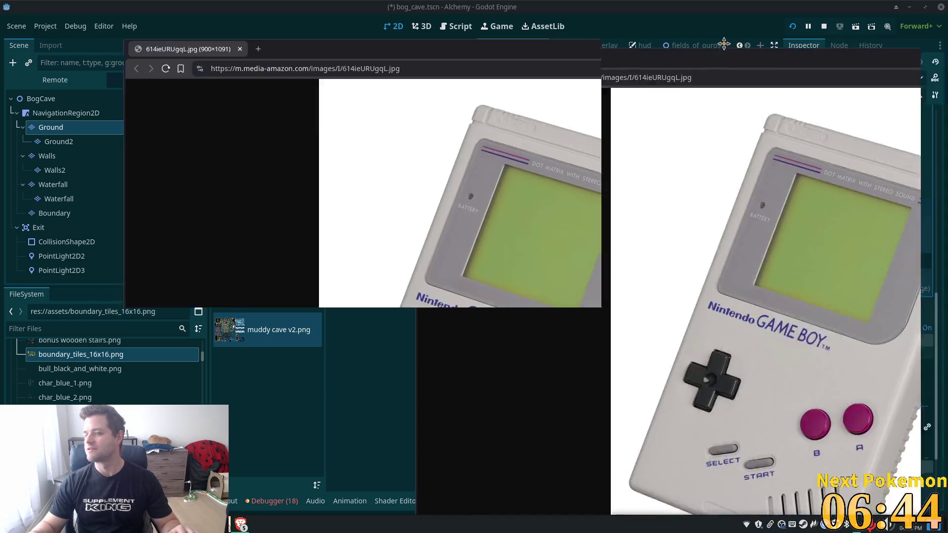
{"action": "double_click", "coordinate": [732, 38]}
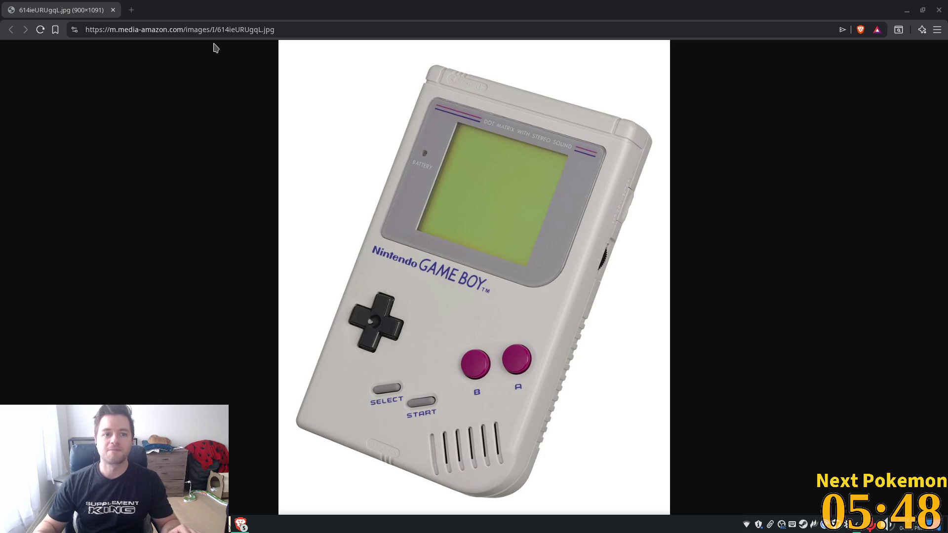
{"action": "mouse_move", "coordinate": [151, 11]}
{"action": "left_mouse_down"}
{"action": "mouse_move", "coordinate": [768, 127]}
{"action": "mouse_move", "coordinate": [947, 123]}
{"action": "left_mouse_up"}
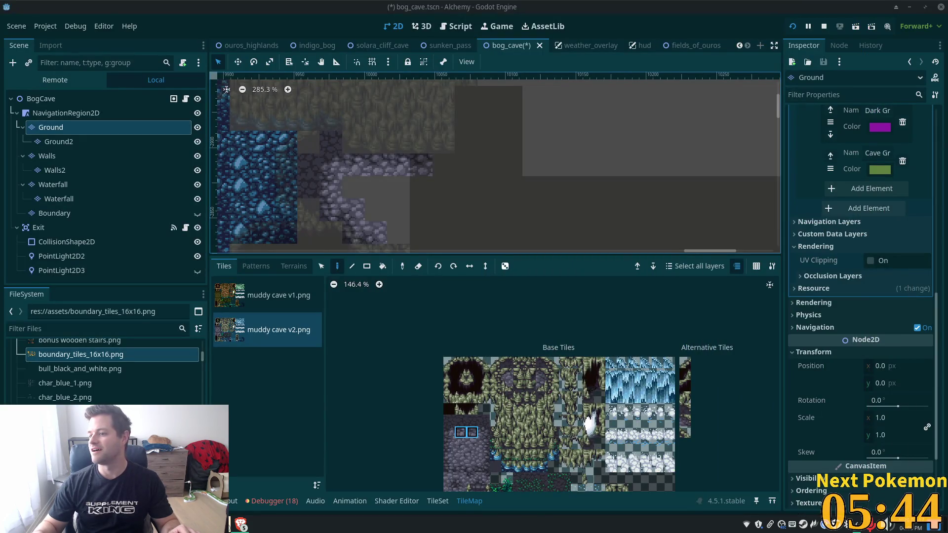
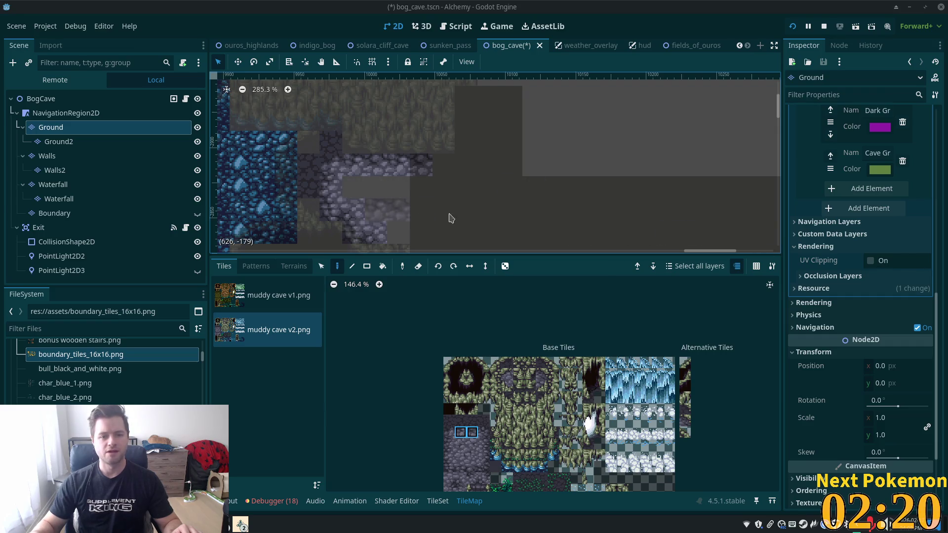
Paint LightGround cobblestone terrain freehand into the empty cave area.
{"action": "left_click_drag", "start_coordinate": [461, 447], "coordinate": [472, 446]}
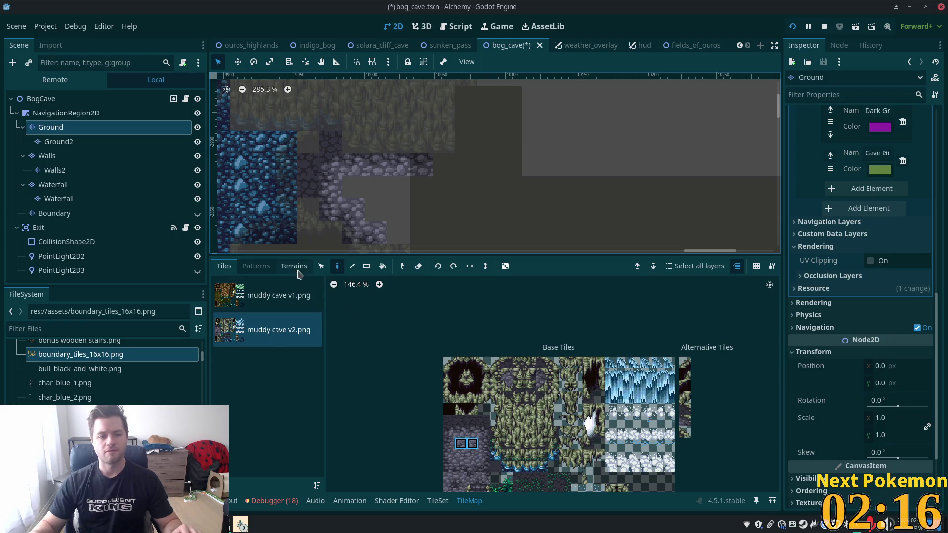
{"action": "left_click", "coordinate": [294, 266]}
{"action": "left_click", "coordinate": [258, 389]}
{"action": "key", "text": "d"}
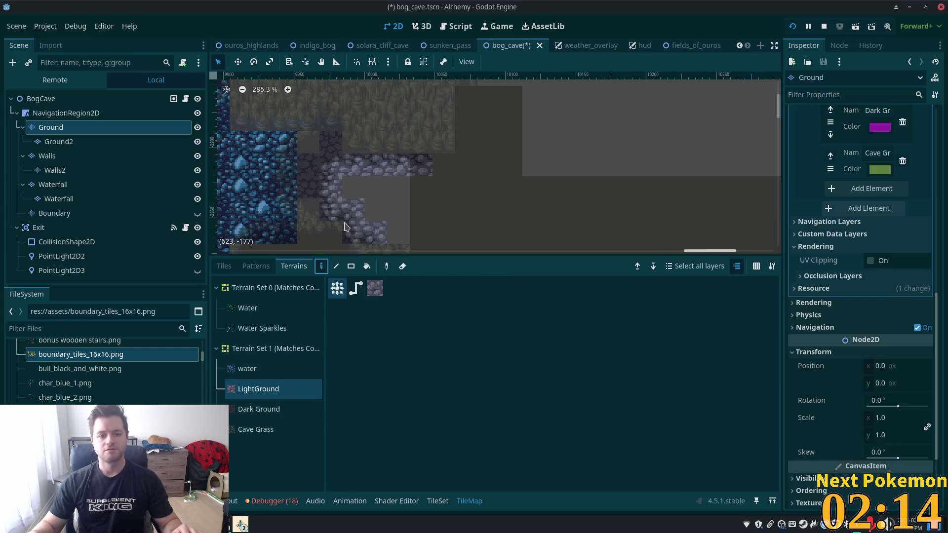
{"action": "mouse_move", "coordinate": [323, 187]}
{"action": "left_mouse_down"}
{"action": "mouse_move", "coordinate": [420, 193]}
{"action": "mouse_move", "coordinate": [379, 216]}
{"action": "mouse_move", "coordinate": [420, 213]}
{"action": "left_mouse_up"}
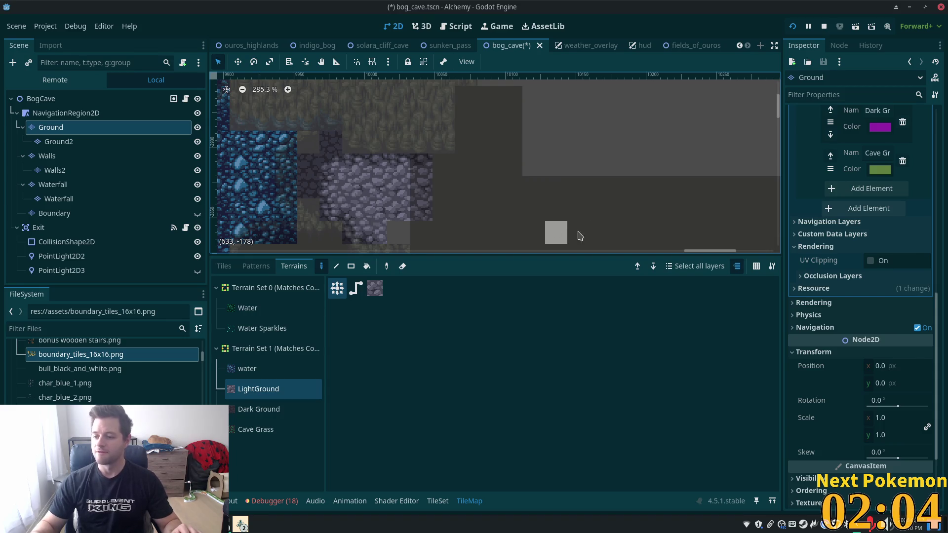
Extend the LightGround floor further right along the bottom row and the row above.
{"action": "scroll", "coordinate": [494, 207], "scroll_direction": "down", "scroll_amount": 3}
{"action": "left_click_drag", "start_coordinate": [421, 223], "coordinate": [467, 223]}
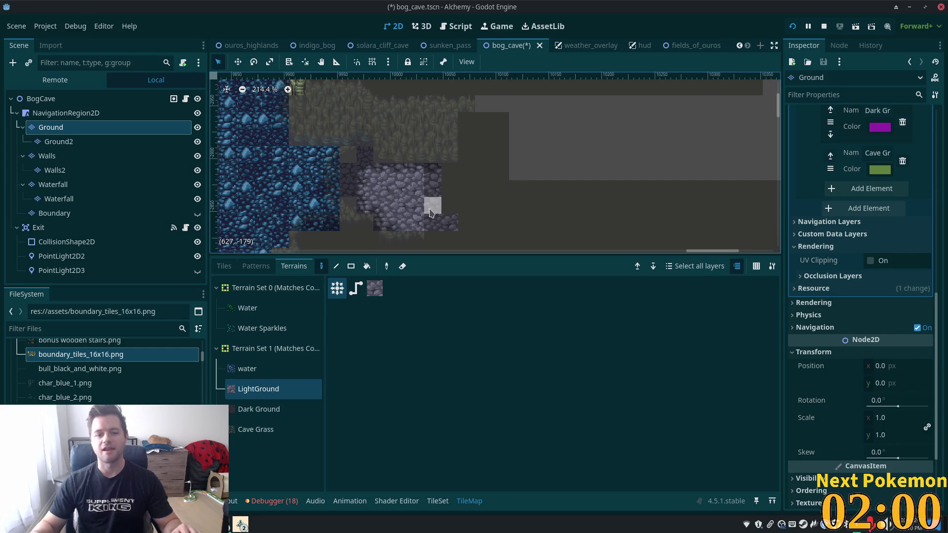
{"action": "left_click_drag", "start_coordinate": [450, 188], "coordinate": [483, 188]}
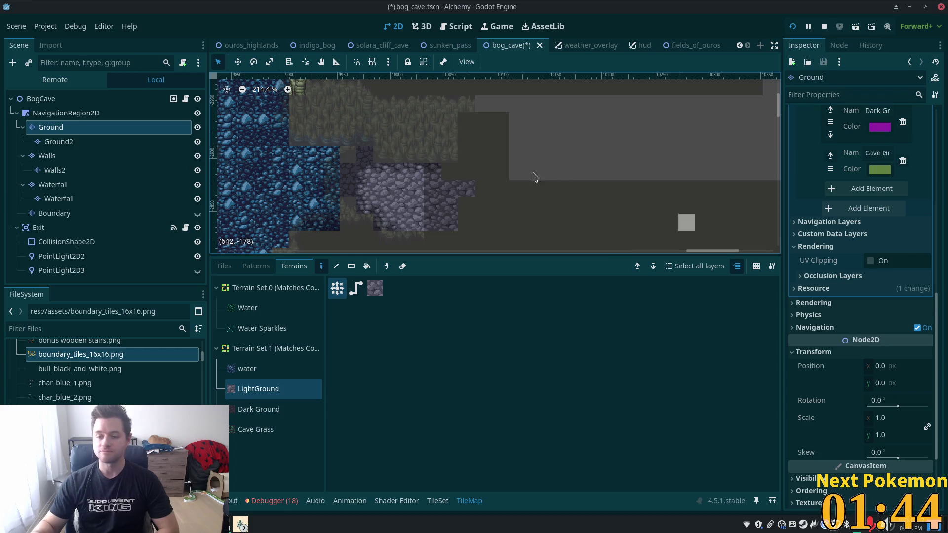
{"action": "left_click", "coordinate": [465, 208]}
{"action": "mouse_move", "coordinate": [459, 229]}
{"action": "left_mouse_down"}
{"action": "mouse_move", "coordinate": [514, 223]}
{"action": "mouse_move", "coordinate": [440, 178]}
{"action": "left_mouse_up"}
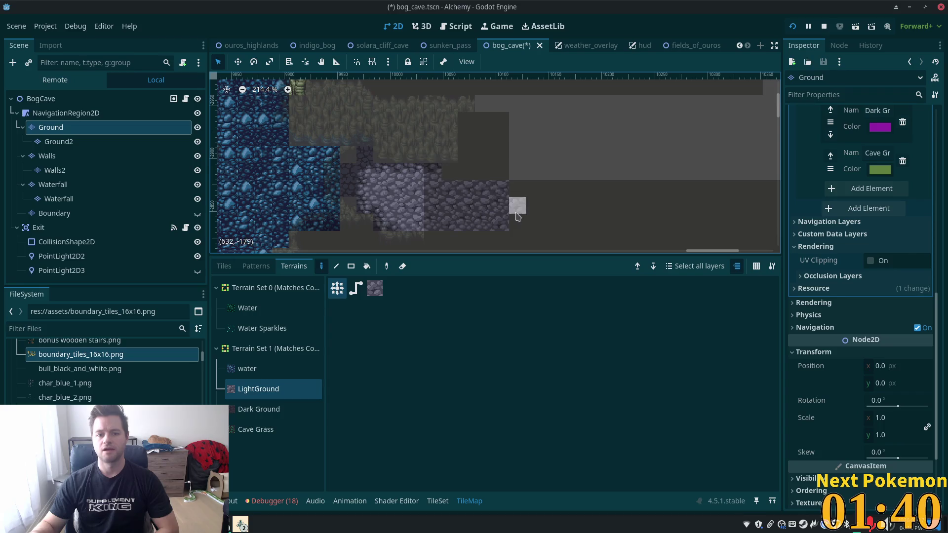
{"action": "left_click", "coordinate": [223, 266]}
Place two pairs of muddy cave v2 stone tiles above the new floor.
{"action": "left_click_drag", "start_coordinate": [461, 432], "coordinate": [473, 432]}
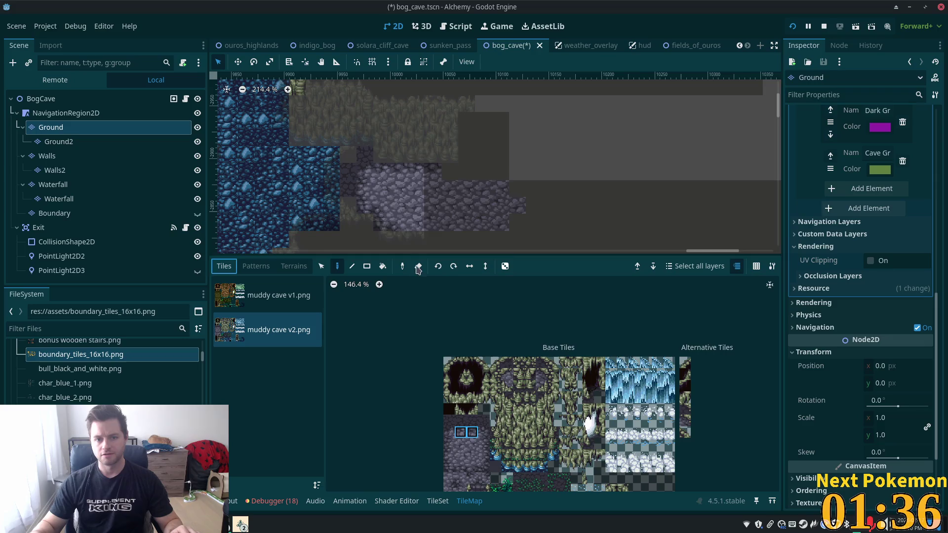
{"action": "left_click", "coordinate": [458, 172]}
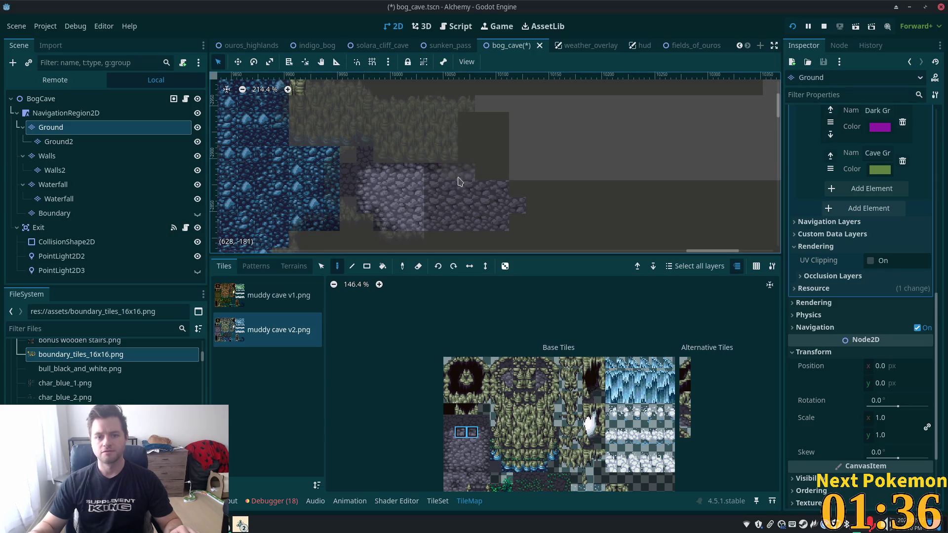
{"action": "left_click", "coordinate": [489, 172]}
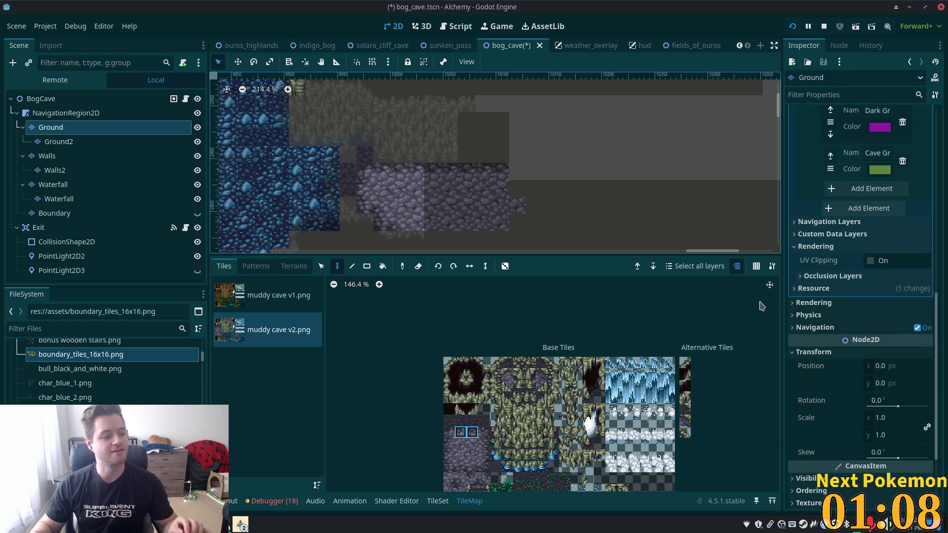
{"action": "scroll", "coordinate": [496, 224], "scroll_direction": "down", "scroll_amount": 1}
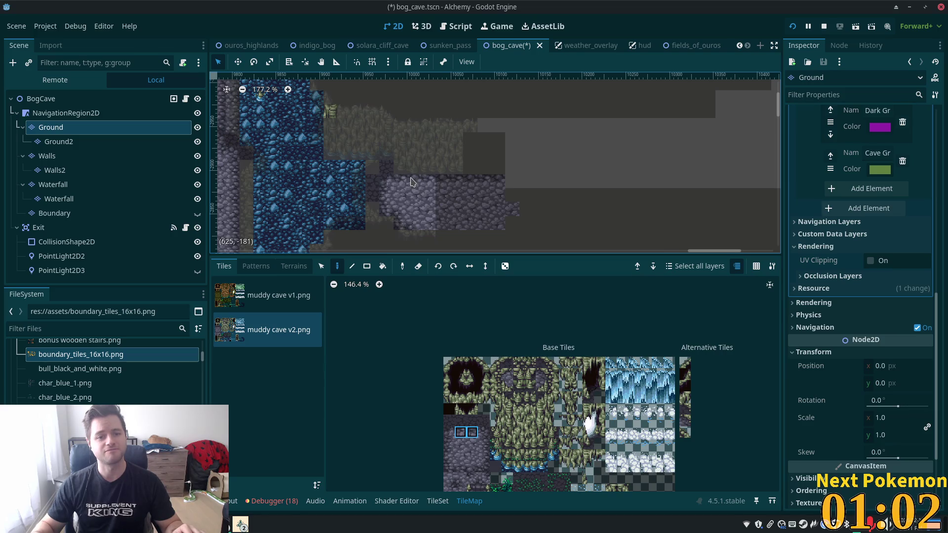
{"action": "scroll", "coordinate": [406, 179], "scroll_direction": "up", "scroll_amount": 3}
{"action": "scroll", "coordinate": [546, 169], "scroll_direction": "down", "scroll_amount": 2}
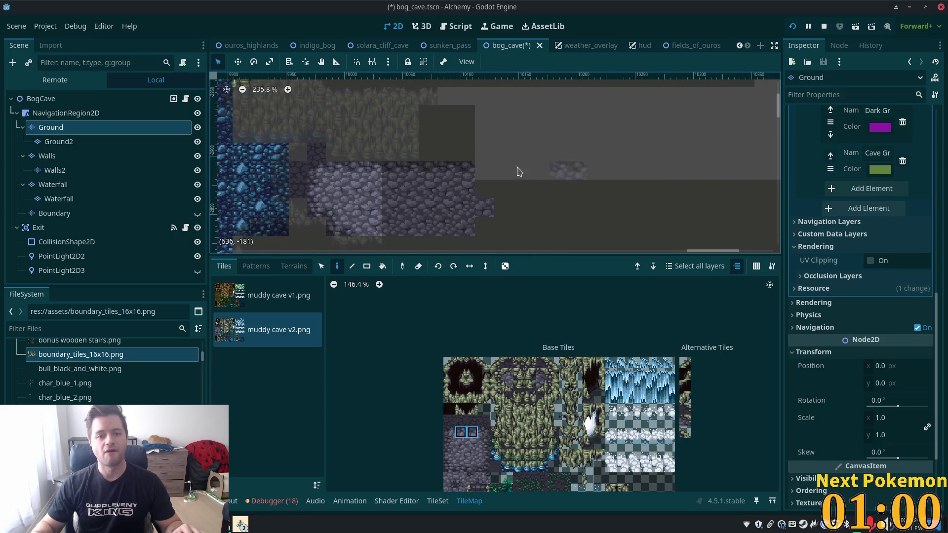
Select BogCave, then Boundary, then make the Walls TileMapLayer active.
{"action": "left_click", "coordinate": [41, 98]}
{"action": "scroll", "coordinate": [439, 163], "scroll_direction": "down", "scroll_amount": 2}
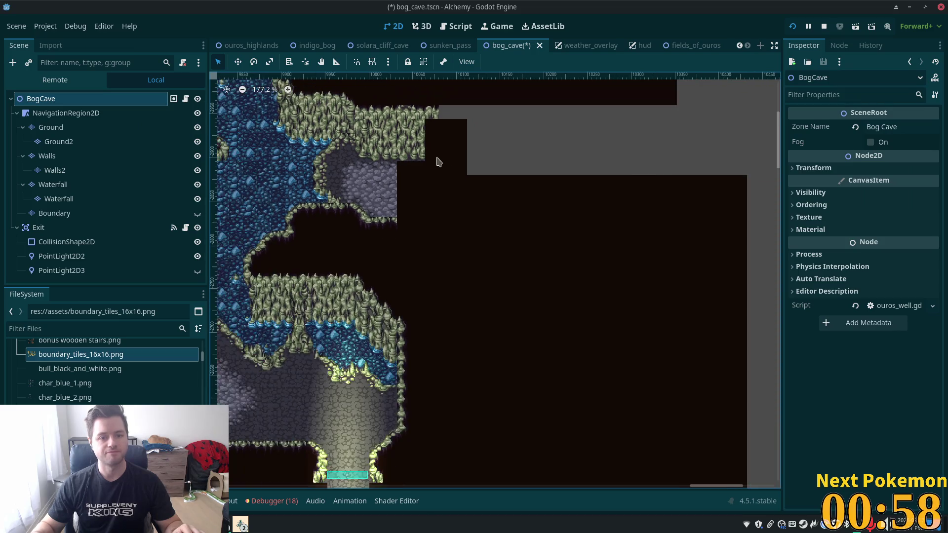
{"action": "scroll", "coordinate": [521, 214], "scroll_direction": "up", "scroll_amount": 2}
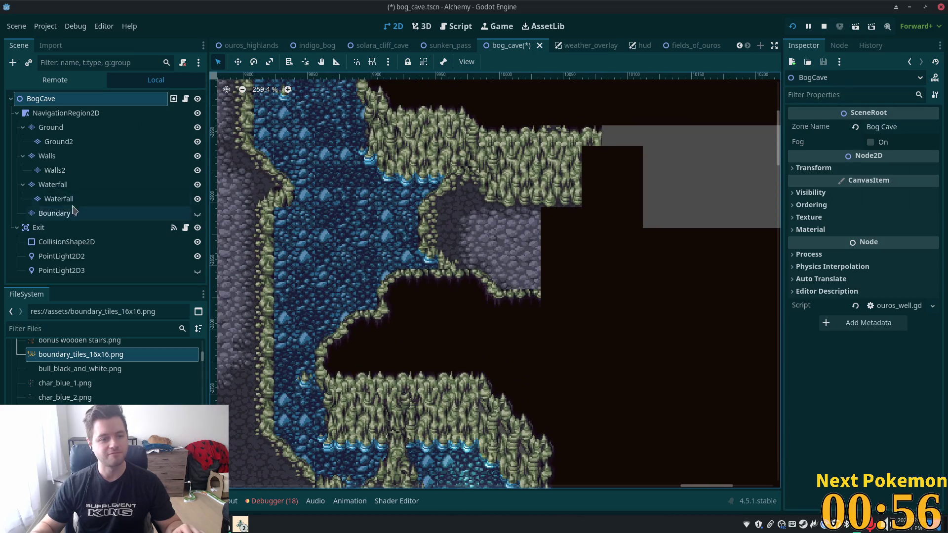
{"action": "left_click", "coordinate": [52, 214]}
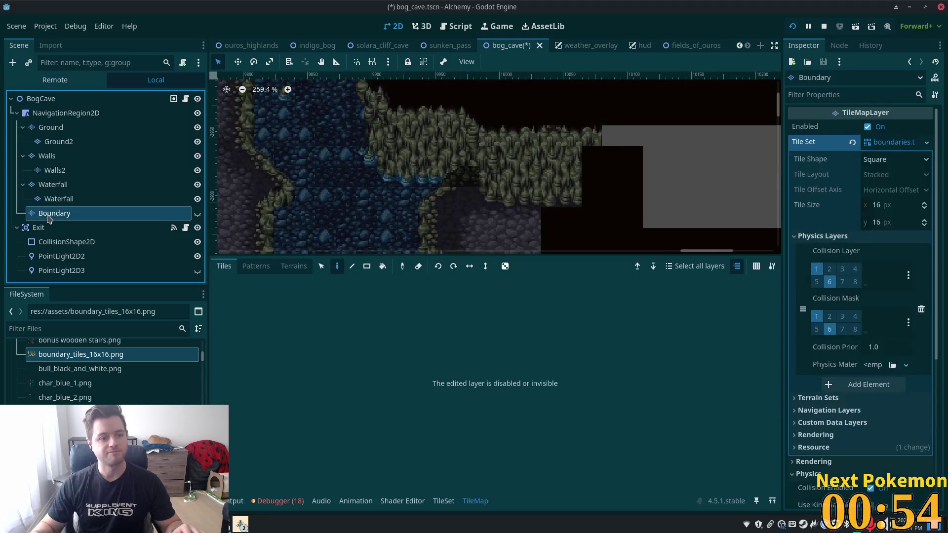
{"action": "scroll", "coordinate": [498, 143], "scroll_direction": "down", "scroll_amount": 4}
{"action": "scroll", "coordinate": [498, 143], "scroll_direction": "right", "scroll_amount": 4}
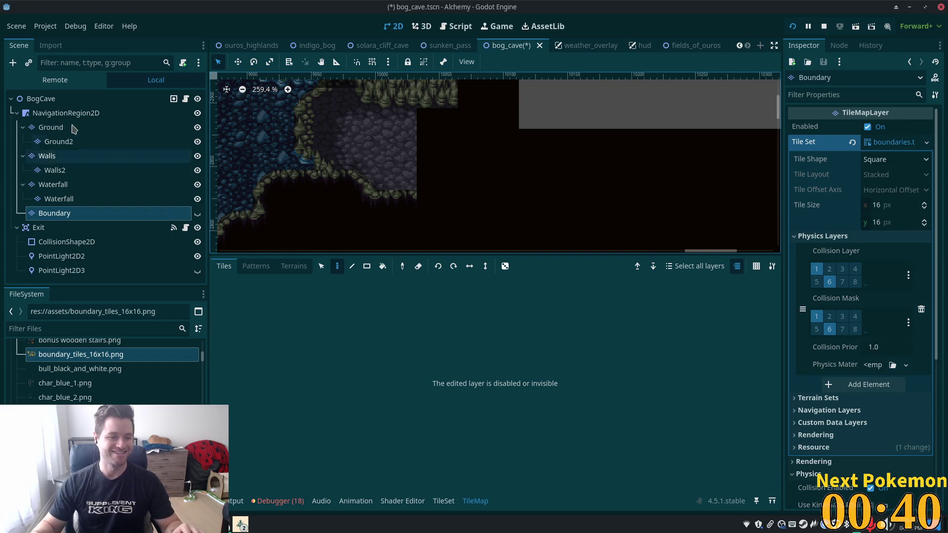
{"action": "left_click", "coordinate": [48, 156]}
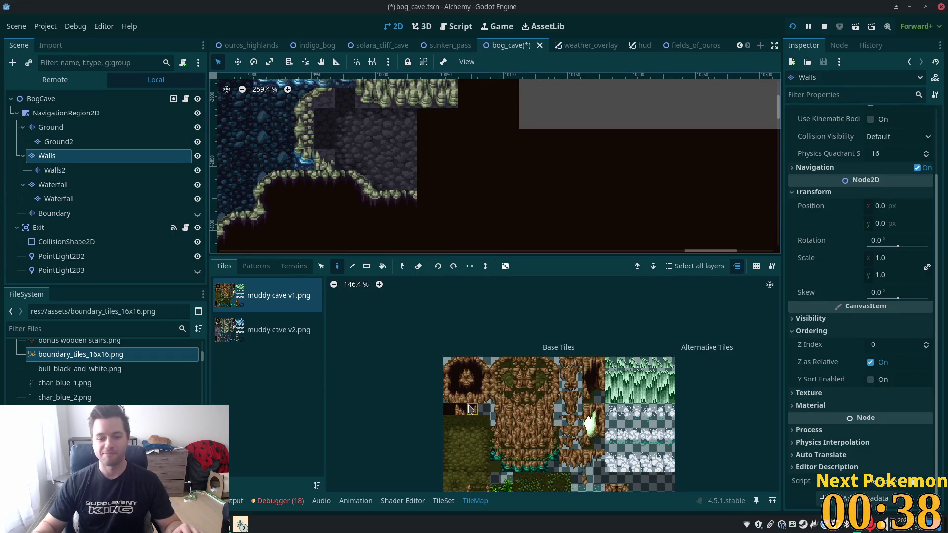
Paint two muddy cave v2 ledge tiles at the end of the grassy ledge.
{"action": "left_click", "coordinate": [260, 331]}
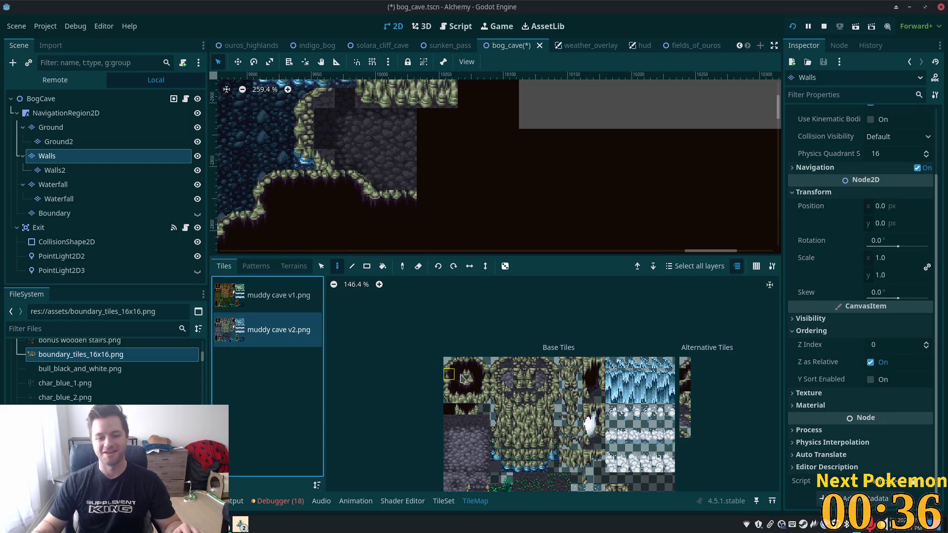
{"action": "left_click_drag", "start_coordinate": [461, 363], "coordinate": [472, 363]}
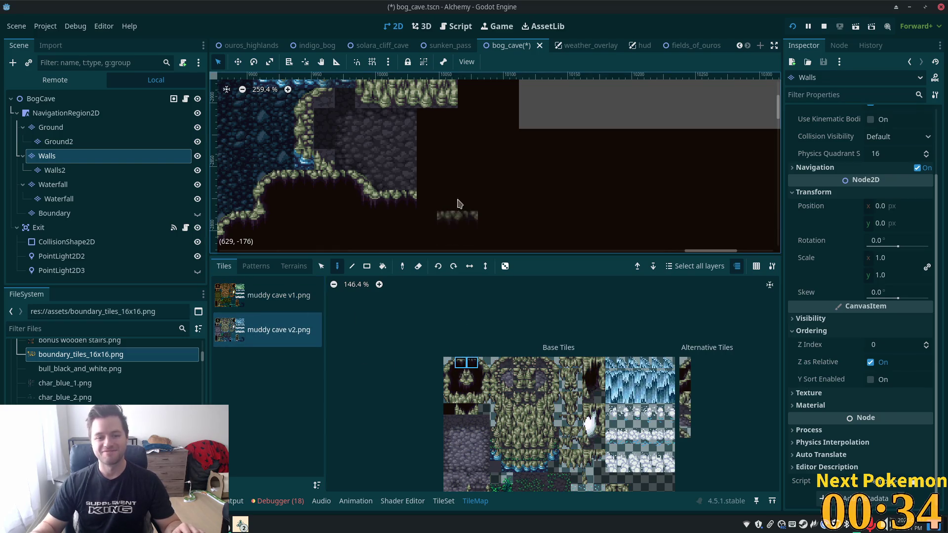
{"action": "left_click", "coordinate": [478, 198]}
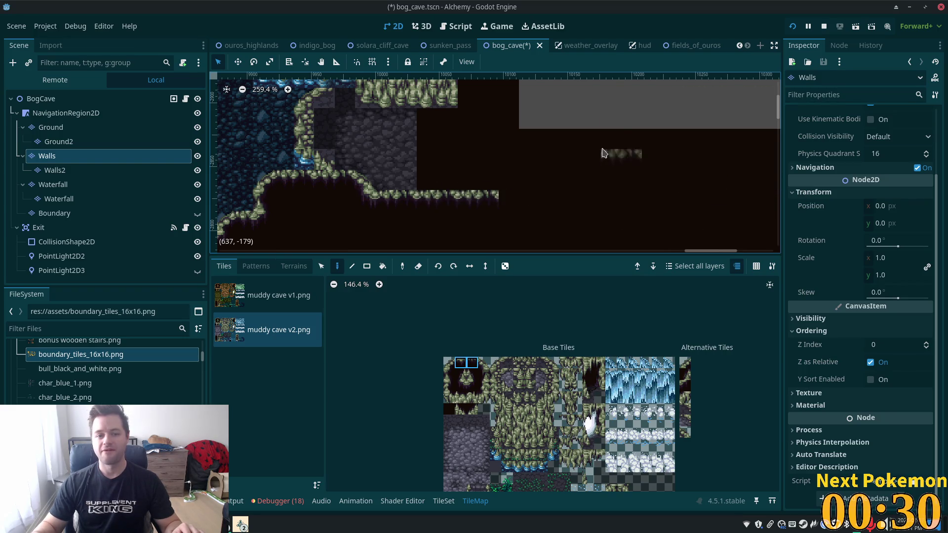
{"action": "scroll", "coordinate": [575, 137], "scroll_direction": "down", "scroll_amount": 4}
{"action": "scroll", "coordinate": [575, 138], "scroll_direction": "down", "scroll_amount": 3}
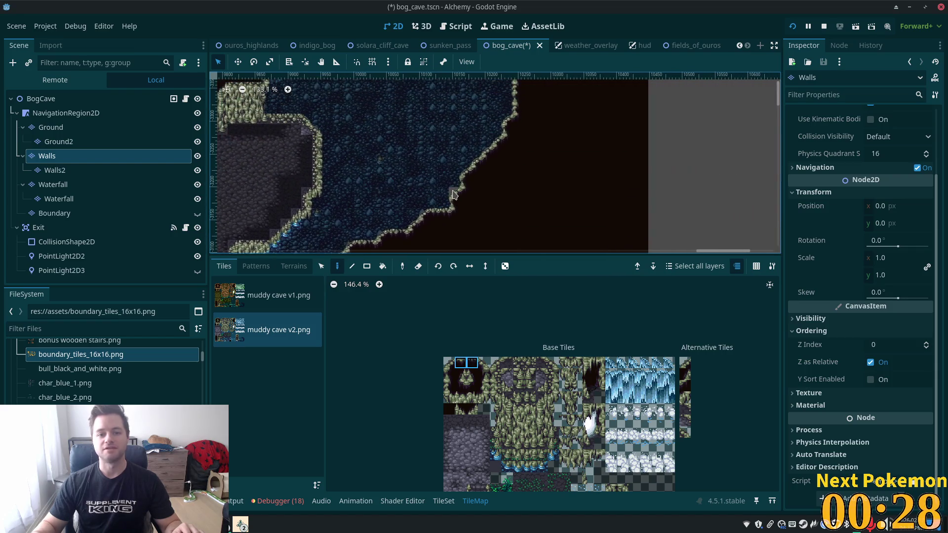
{"action": "left_click_drag", "start_coordinate": [419, 244], "coordinate": [469, 134]}
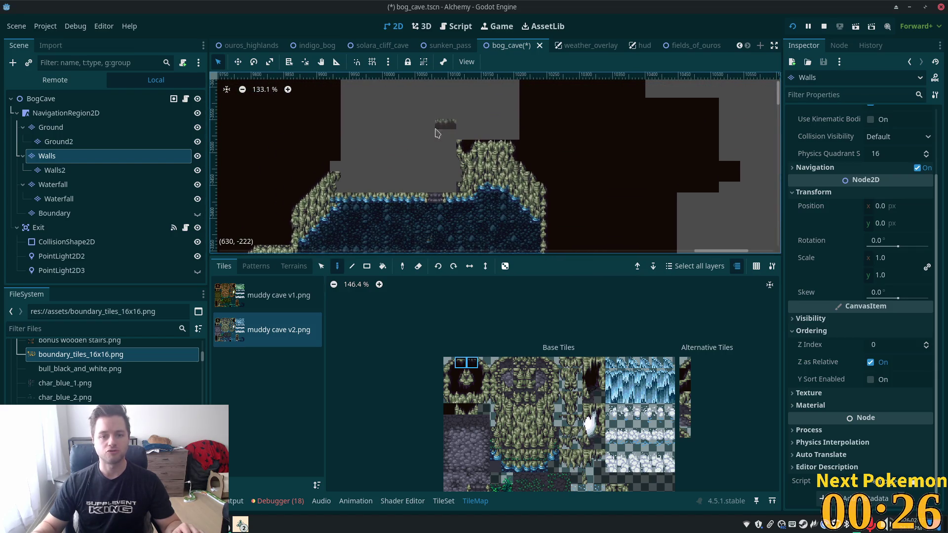
{"action": "scroll", "coordinate": [439, 148], "scroll_direction": "up", "scroll_amount": 5}
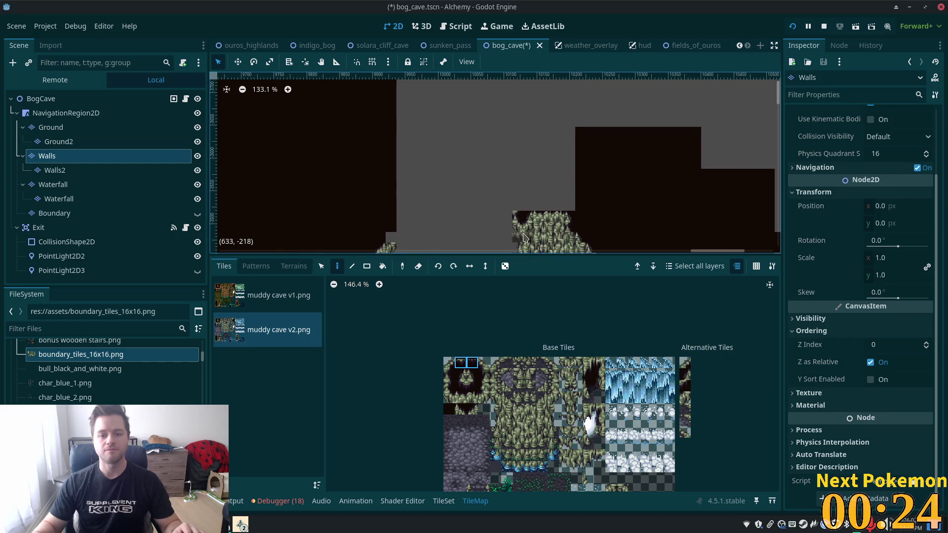
{"action": "scroll", "coordinate": [508, 127], "scroll_direction": "up", "scroll_amount": 1}
{"action": "mouse_move", "coordinate": [508, 126]}
{"action": "left_mouse_down"}
{"action": "mouse_move", "coordinate": [499, 50]}
{"action": "mouse_move", "coordinate": [533, 84]}
{"action": "left_mouse_up"}
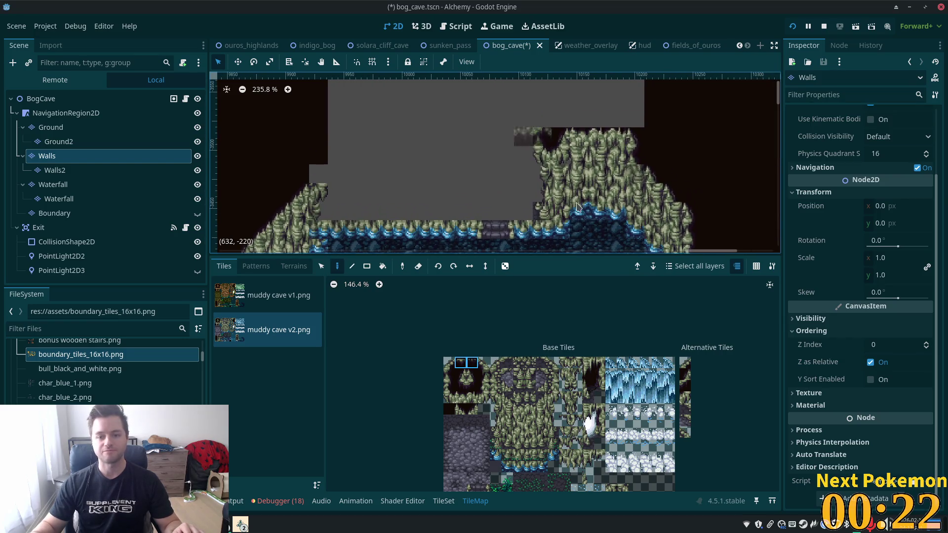
{"action": "mouse_move", "coordinate": [360, 124]}
{"action": "left_mouse_down"}
{"action": "mouse_move", "coordinate": [423, 193]}
{"action": "mouse_move", "coordinate": [434, 222]}
{"action": "mouse_move", "coordinate": [470, 249]}
{"action": "left_mouse_up"}
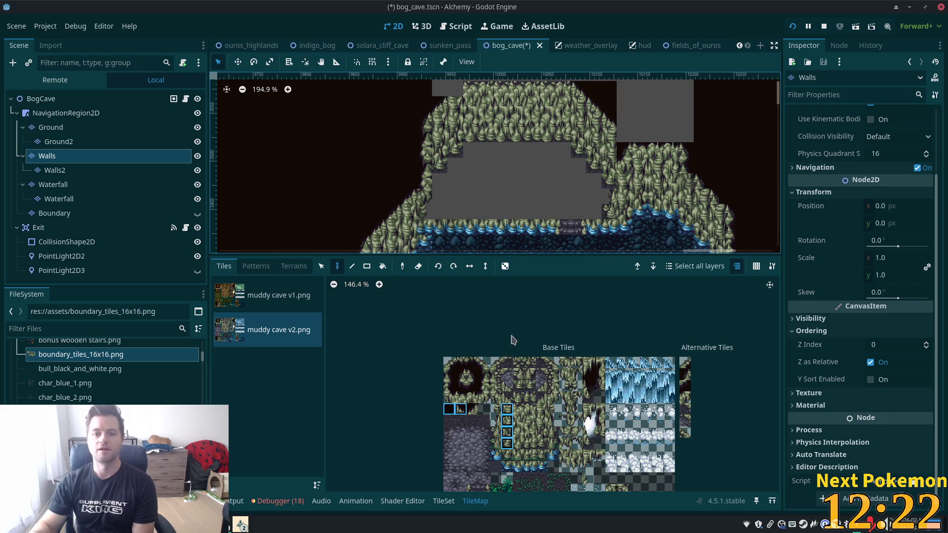
Paint a column of tree wall tiles on the cave's right side.
{"action": "scroll", "coordinate": [617, 165], "scroll_direction": "up", "scroll_amount": 2}
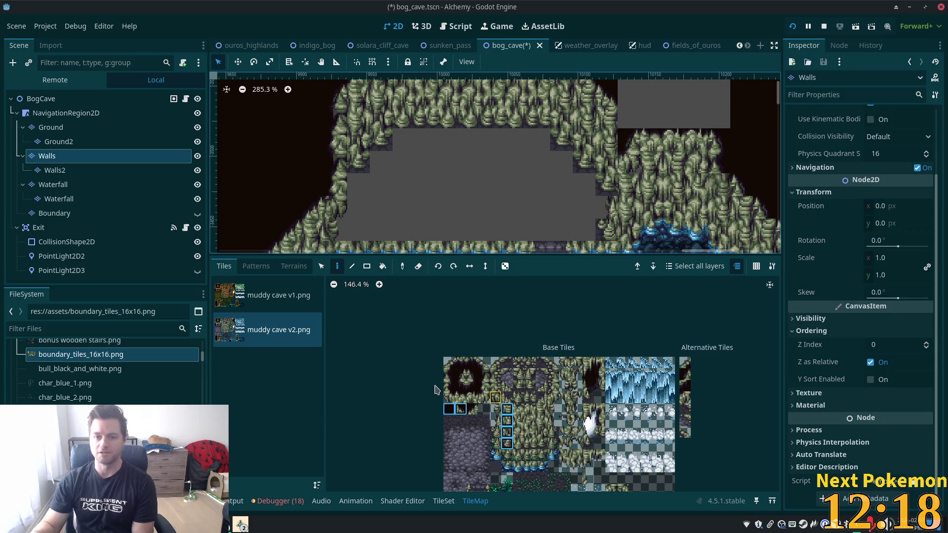
{"action": "left_click", "coordinate": [448, 375]}
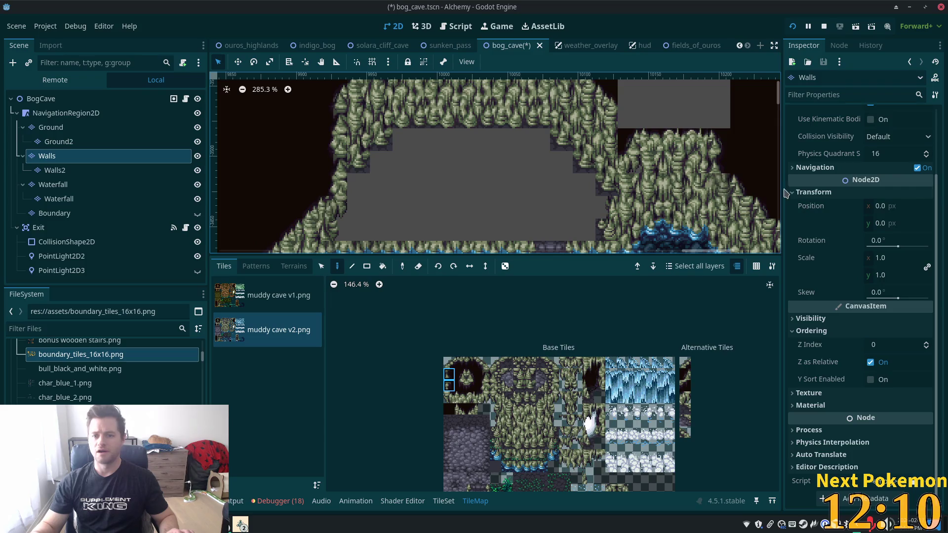
{"action": "scroll", "coordinate": [713, 202], "scroll_direction": "up", "scroll_amount": 2}
{"action": "scroll", "coordinate": [714, 202], "scroll_direction": "right", "scroll_amount": 3}
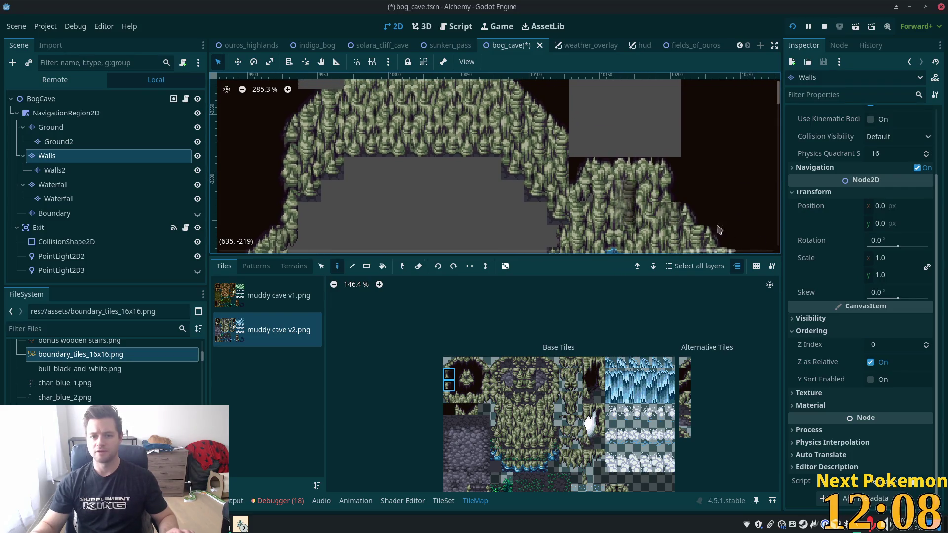
{"action": "left_click", "coordinate": [449, 397]}
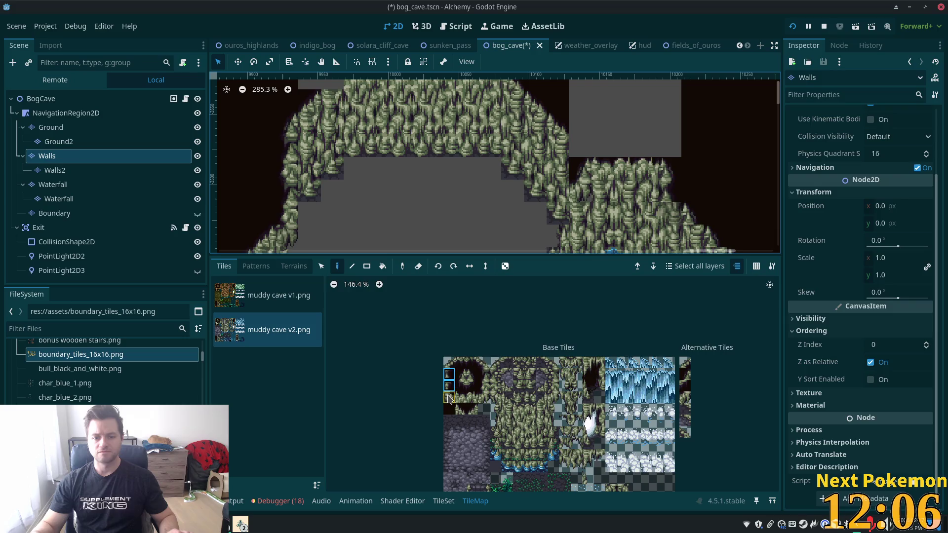
{"action": "left_click_drag", "start_coordinate": [581, 168], "coordinate": [581, 191]}
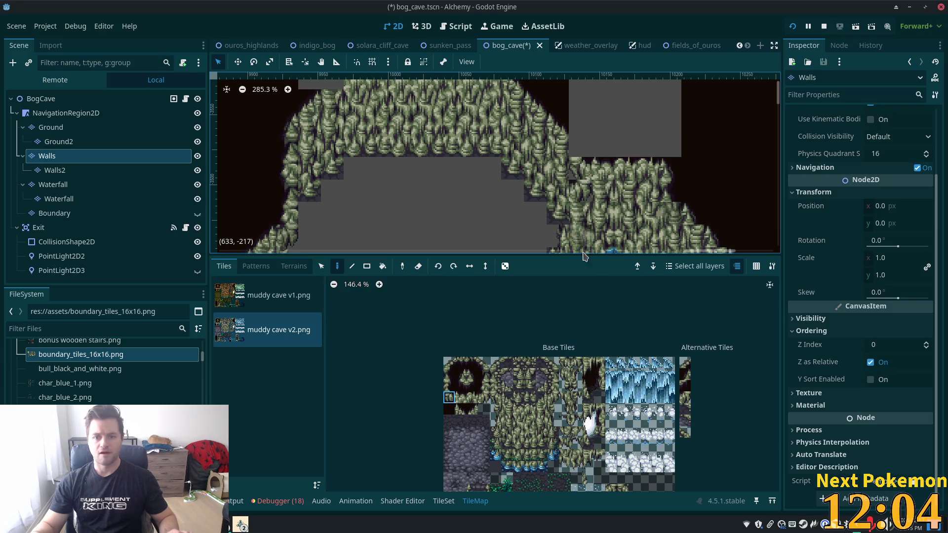
Pick another atlas tile and make Walls2 the active tile layer.
{"action": "scroll", "coordinate": [625, 236], "scroll_direction": "down", "scroll_amount": 2}
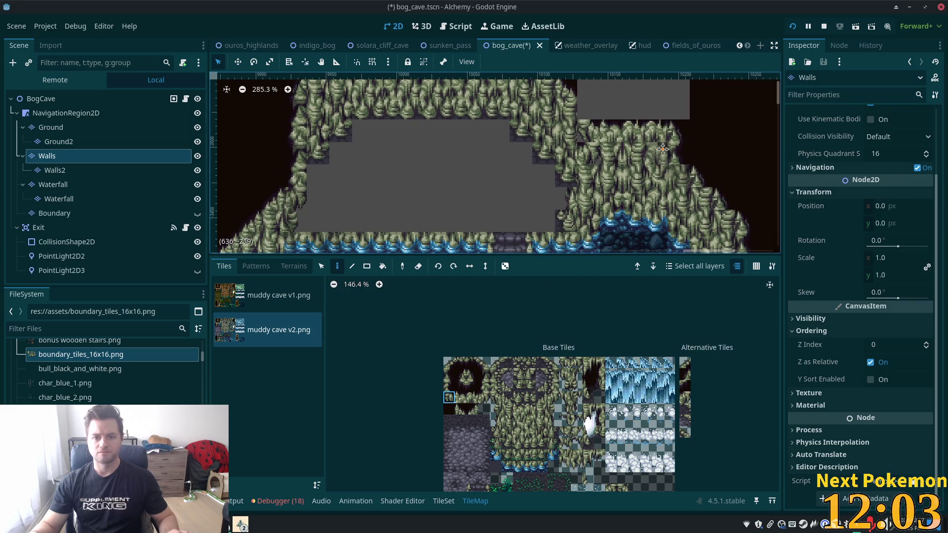
{"action": "left_click", "coordinate": [507, 420]}
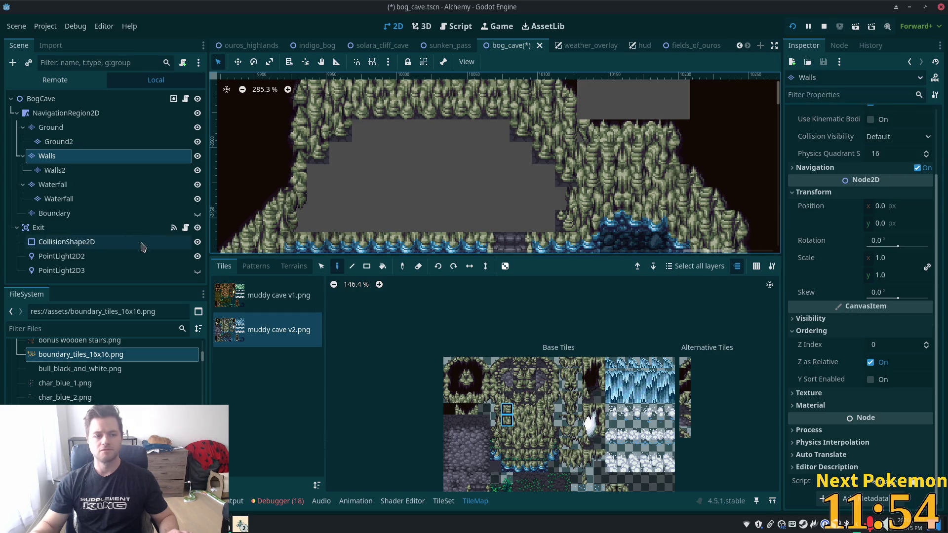
{"action": "left_click", "coordinate": [82, 170]}
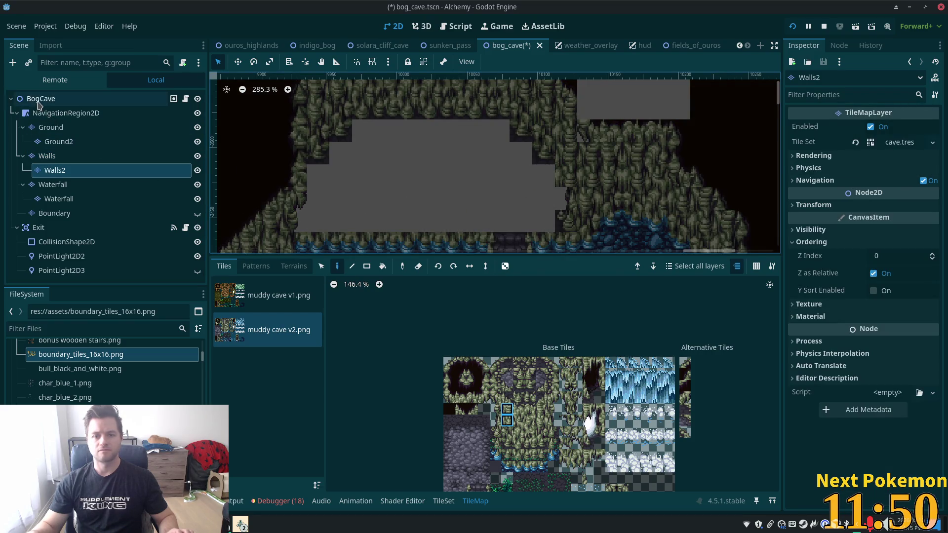
Return to the Walls2 layer and pick wall tiles from the muddy cave tileset.
{"action": "left_click", "coordinate": [54, 116]}
{"action": "left_click", "coordinate": [74, 170]}
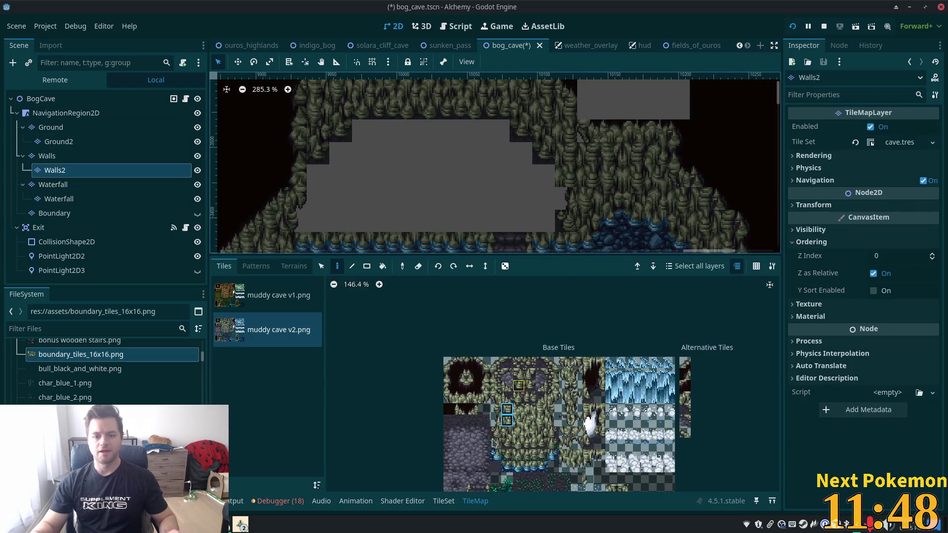
{"action": "left_click_drag", "start_coordinate": [495, 398], "coordinate": [496, 429]}
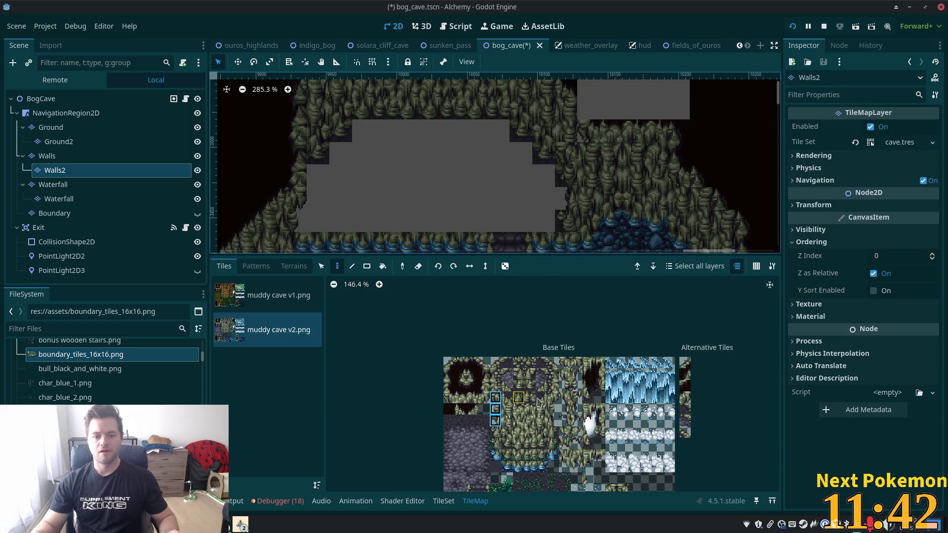
{"action": "left_click", "coordinate": [484, 398]}
{"action": "scroll", "coordinate": [598, 163], "scroll_direction": "up", "scroll_amount": 2}
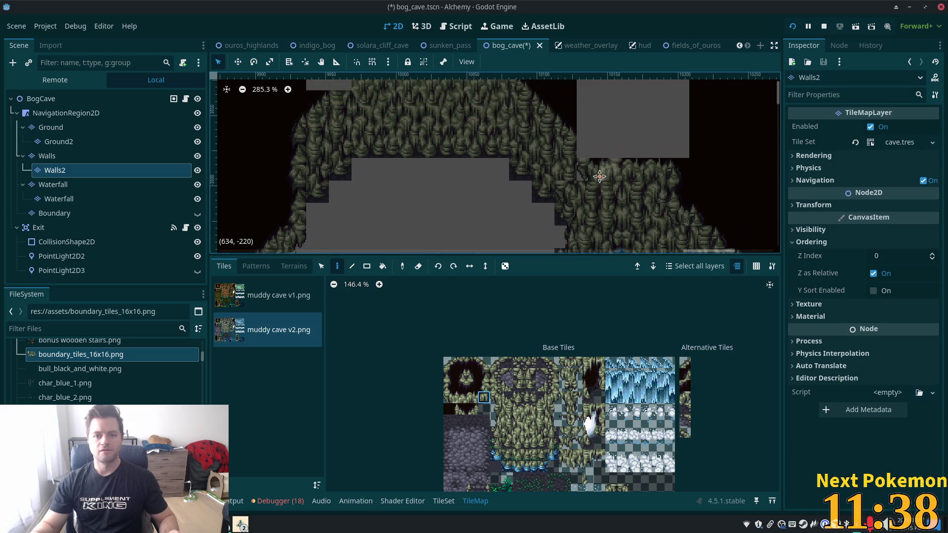
{"action": "left_click", "coordinate": [449, 362]}
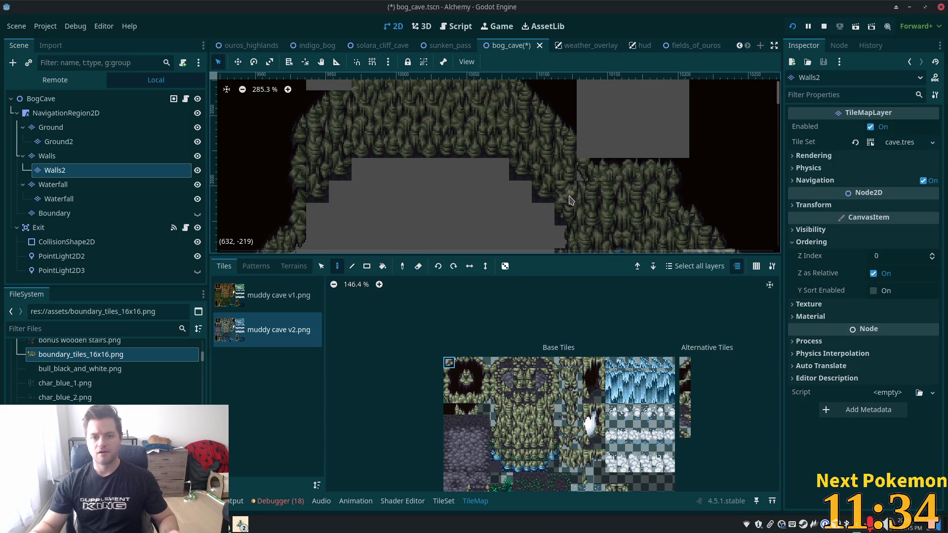
{"action": "scroll", "coordinate": [657, 180], "scroll_direction": "down", "scroll_amount": 2}
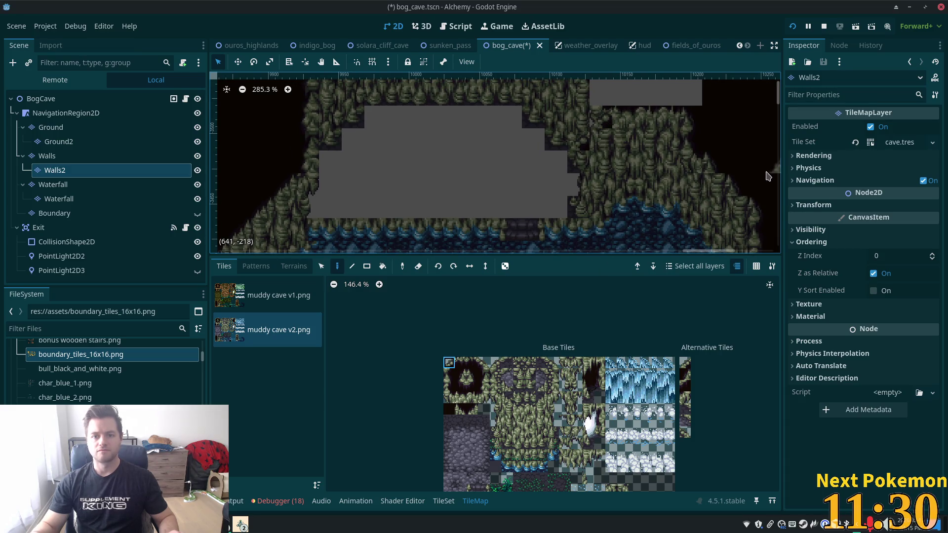
{"action": "scroll", "coordinate": [691, 187], "scroll_direction": "up", "scroll_amount": 3}
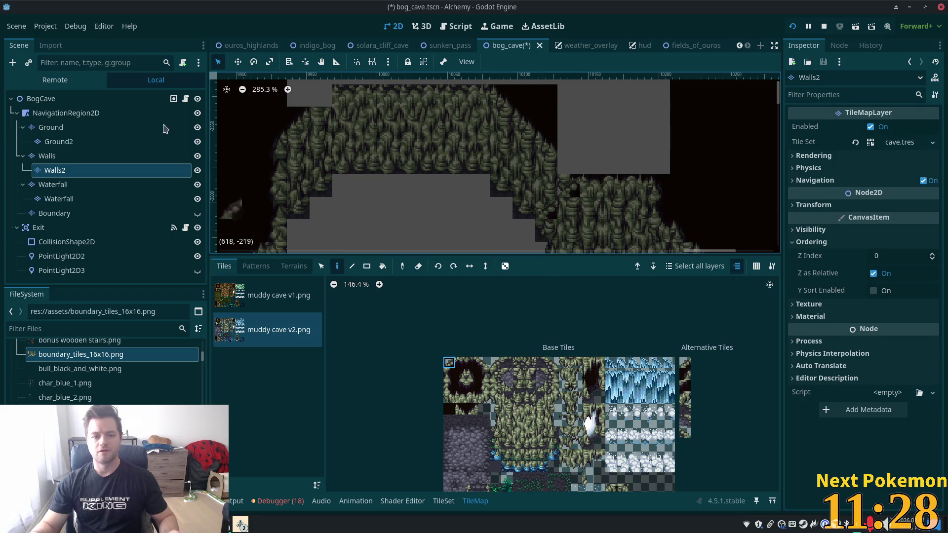
Paint two tiles onto the upper cave wall on Ground, then pick another Walls2 tile.
{"action": "left_click", "coordinate": [45, 127]}
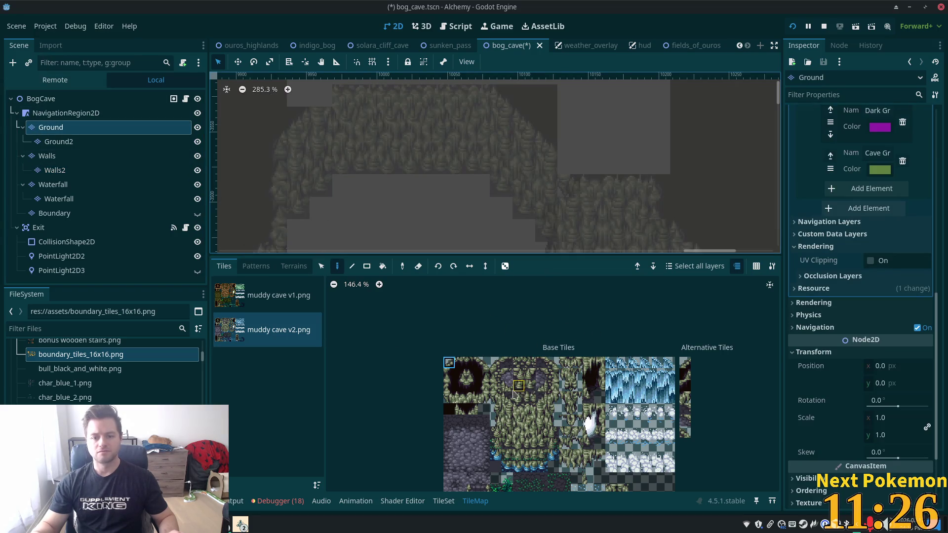
{"action": "left_click", "coordinate": [511, 422]}
{"action": "left_click", "coordinate": [566, 186]}
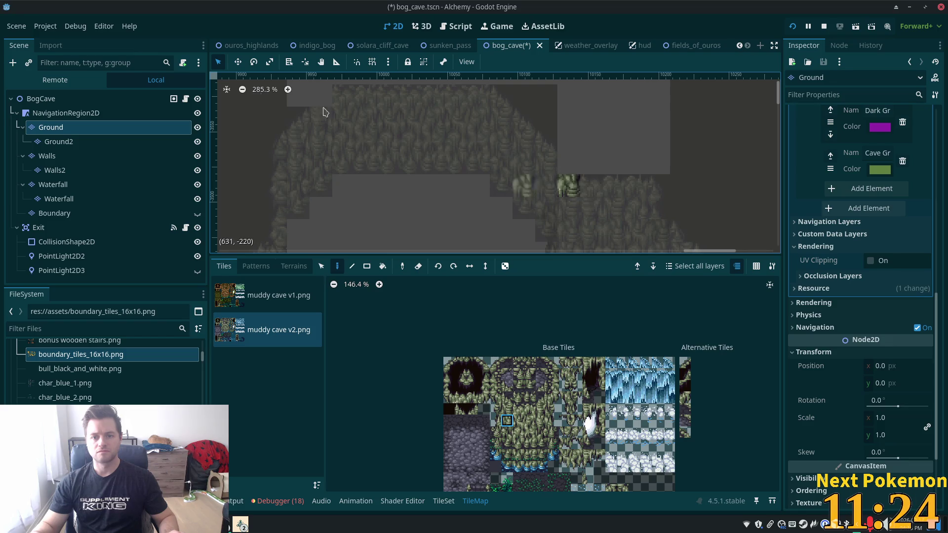
{"action": "left_click", "coordinate": [55, 170]}
{"action": "scroll", "coordinate": [494, 197], "scroll_direction": "up", "scroll_amount": 3}
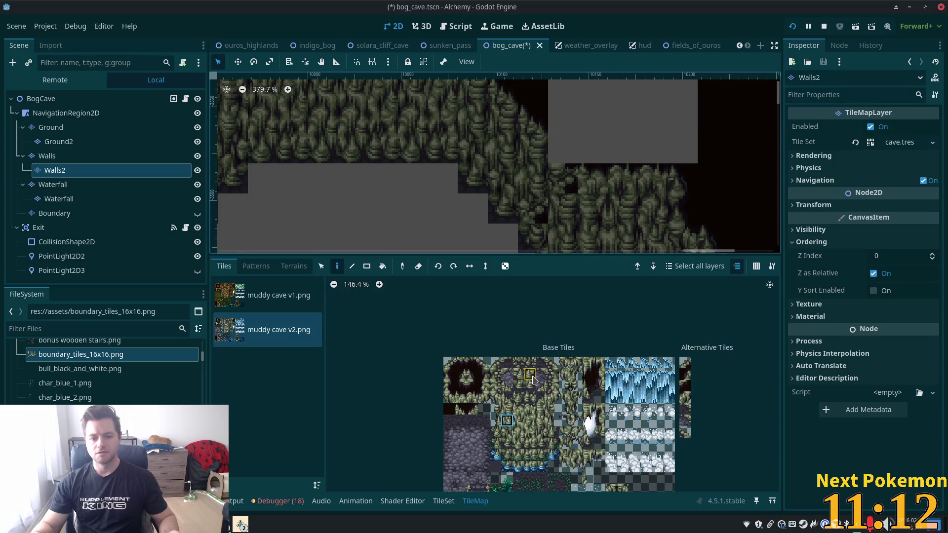
{"action": "left_click", "coordinate": [495, 368]}
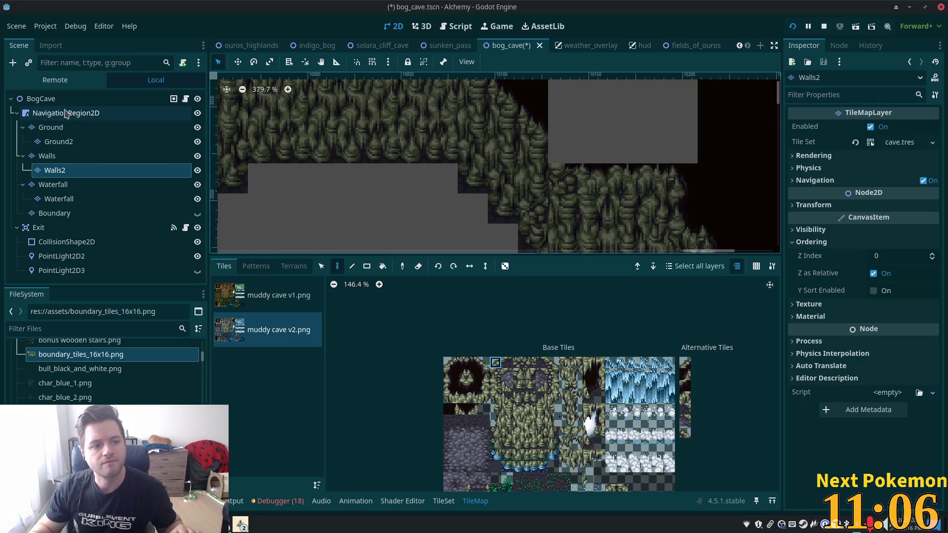
Select the BogCave root, zoom out to show the whole cave, and switch to Steam.
{"action": "left_click", "coordinate": [49, 102]}
{"action": "scroll", "coordinate": [429, 212], "scroll_direction": "down", "scroll_amount": 3}
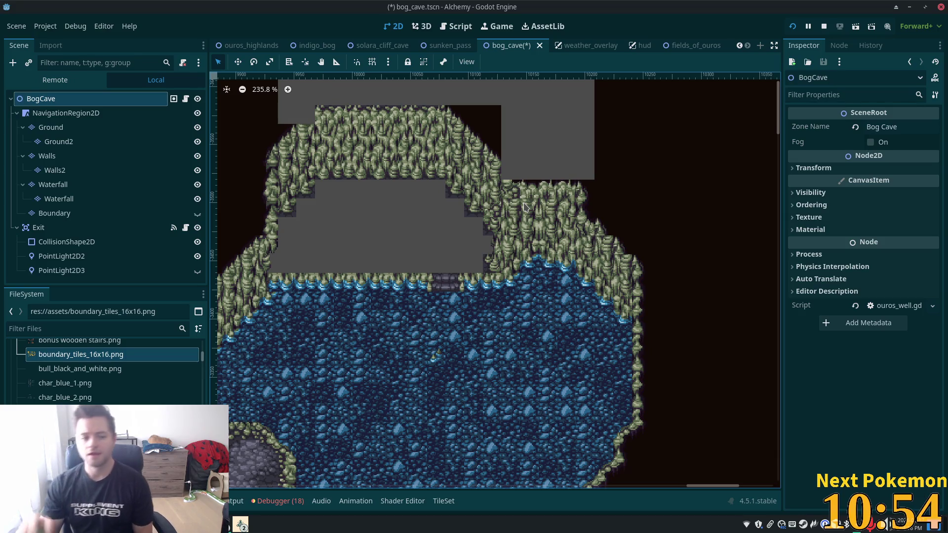
{"action": "key", "text": "alt+Tab"}
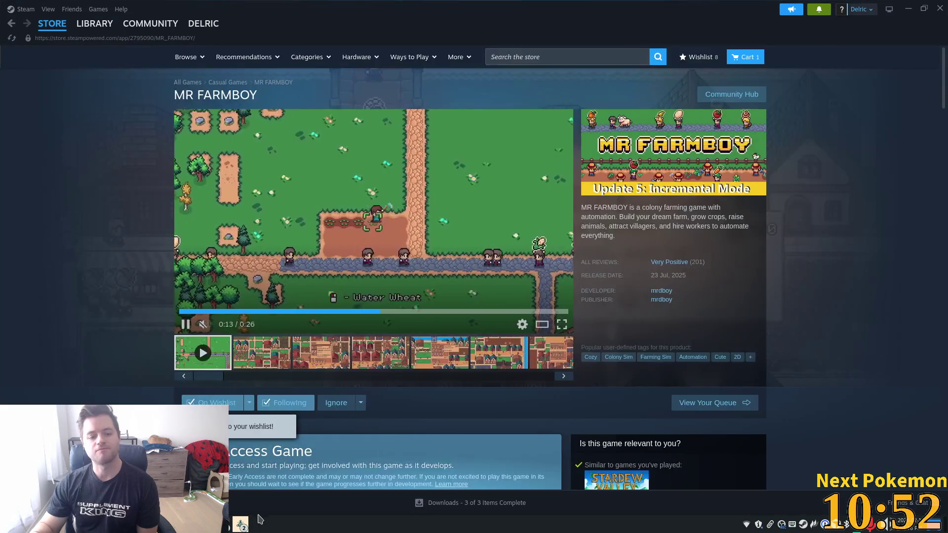
Play Mana Seed Sprite Generator from the Steam library.
{"action": "left_click", "coordinate": [94, 23]}
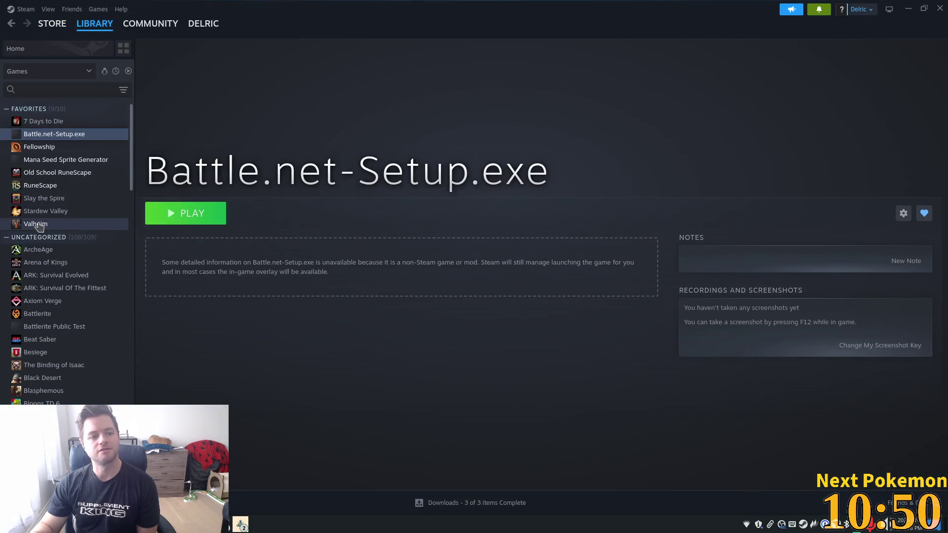
{"action": "left_click", "coordinate": [67, 159]}
{"action": "left_click", "coordinate": [225, 214]}
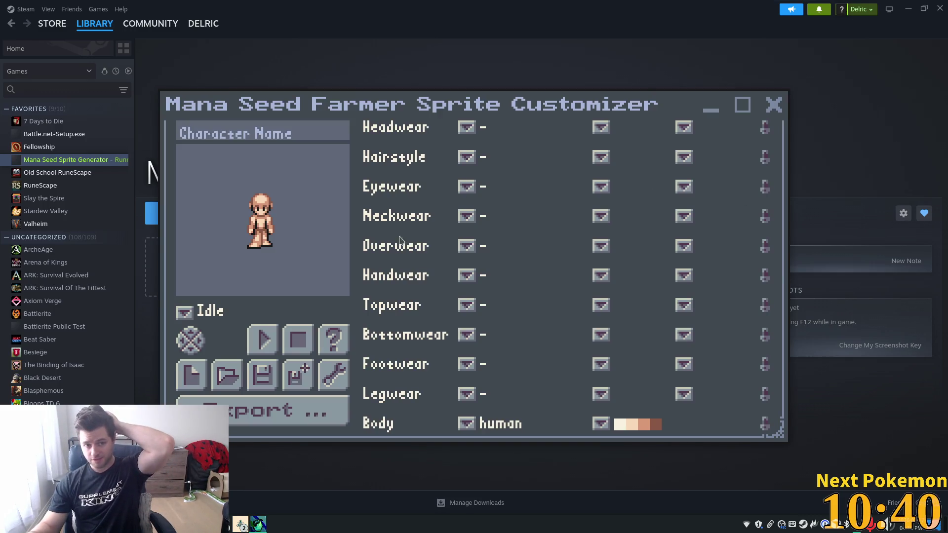
Dress the character in bandana, cloakplain, longshirtboobs and longdressboobs.
{"action": "mouse_move", "coordinate": [452, 106]}
{"action": "left_mouse_down"}
{"action": "mouse_move", "coordinate": [588, 114]}
{"action": "mouse_move", "coordinate": [544, 123]}
{"action": "left_mouse_up"}
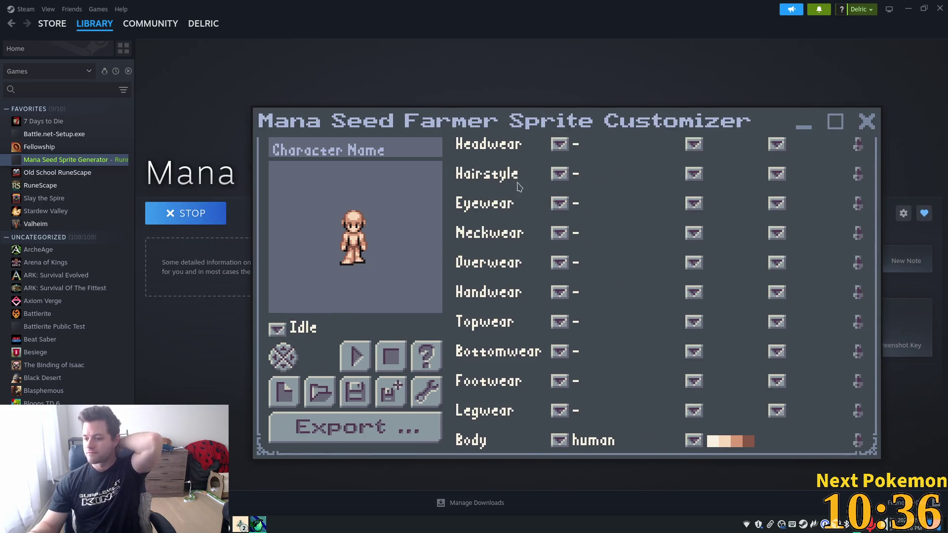
{"action": "left_click", "coordinate": [560, 146]}
{"action": "left_click", "coordinate": [599, 166]}
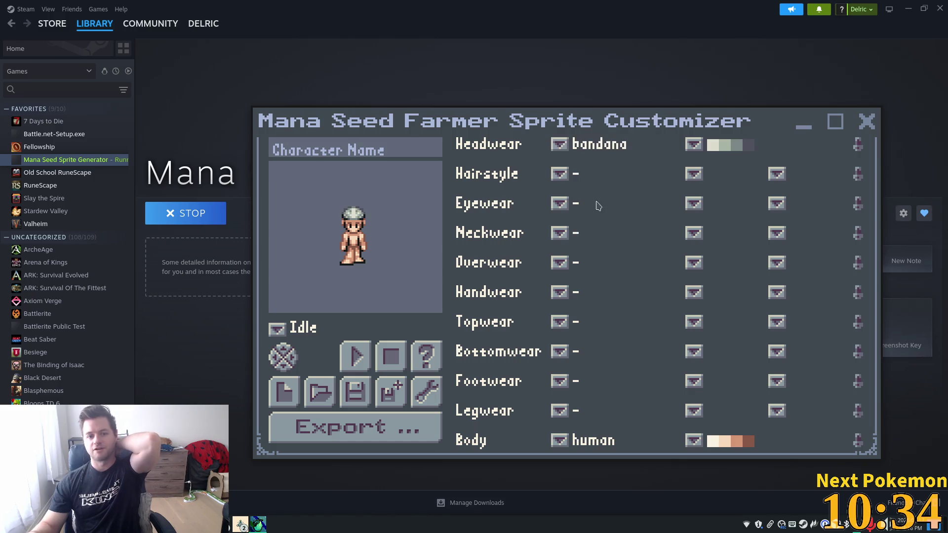
{"action": "left_click", "coordinate": [570, 236]}
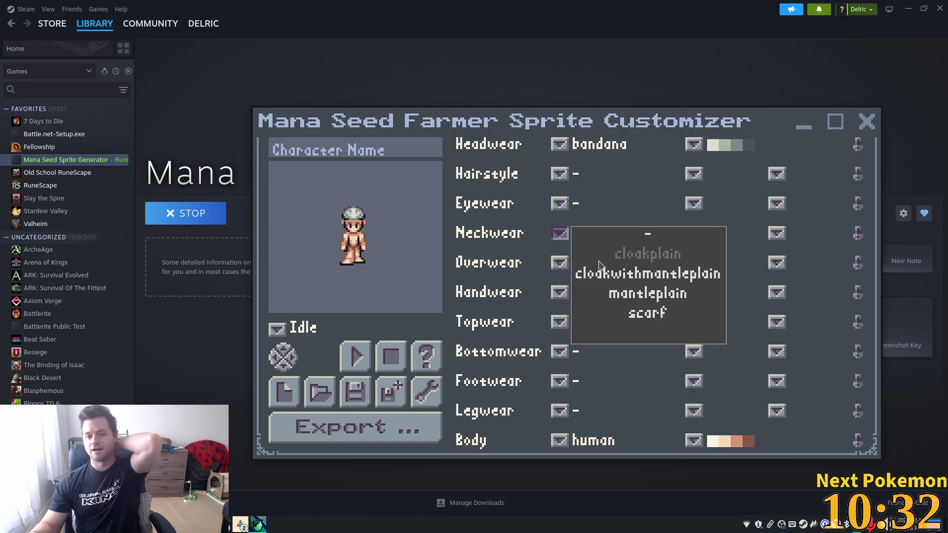
{"action": "left_click", "coordinate": [622, 250]}
{"action": "left_click", "coordinate": [562, 322]}
{"action": "left_click", "coordinate": [643, 347]}
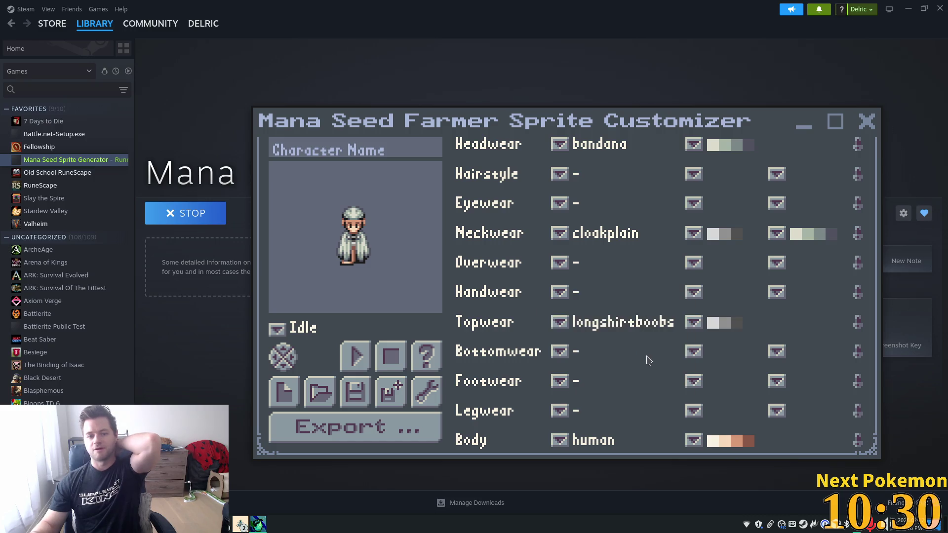
{"action": "left_click", "coordinate": [559, 351]}
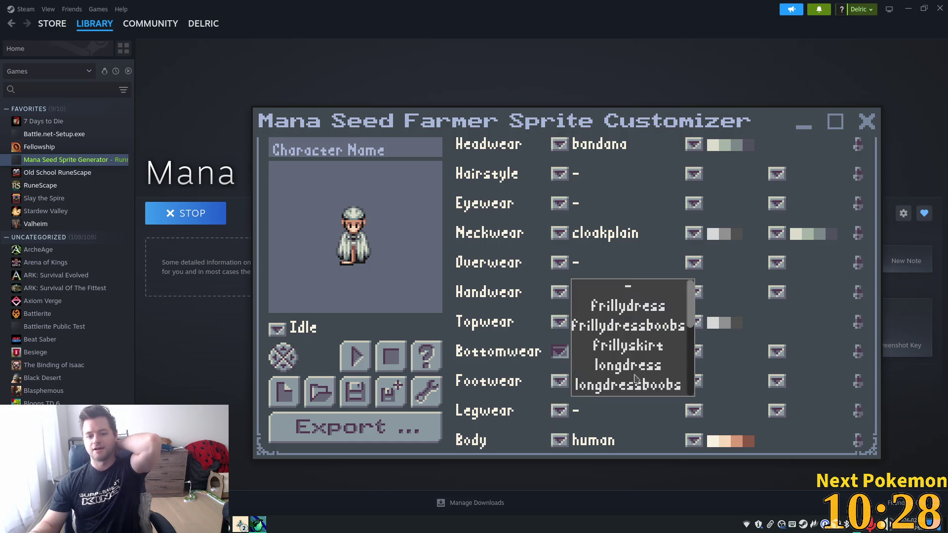
{"action": "left_click", "coordinate": [646, 383]}
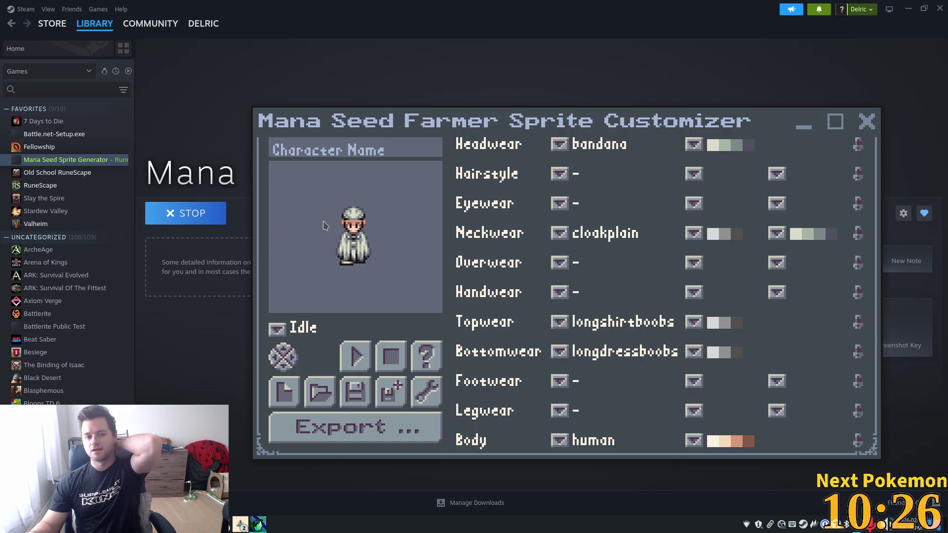
Preview the Run animation playing with the character facing right.
{"action": "left_click", "coordinate": [280, 337]}
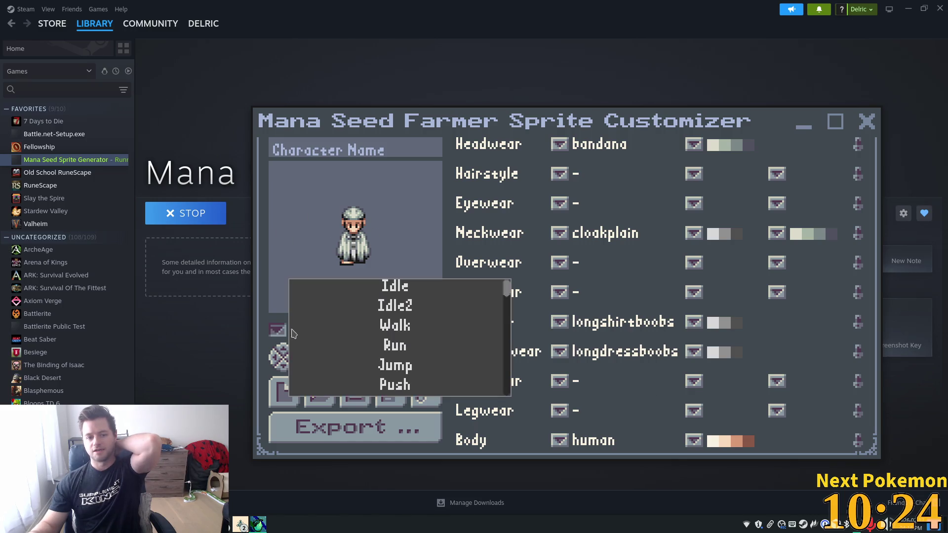
{"action": "scroll", "coordinate": [440, 329], "scroll_direction": "down", "scroll_amount": 3}
{"action": "scroll", "coordinate": [441, 328], "scroll_direction": "down", "scroll_amount": 5}
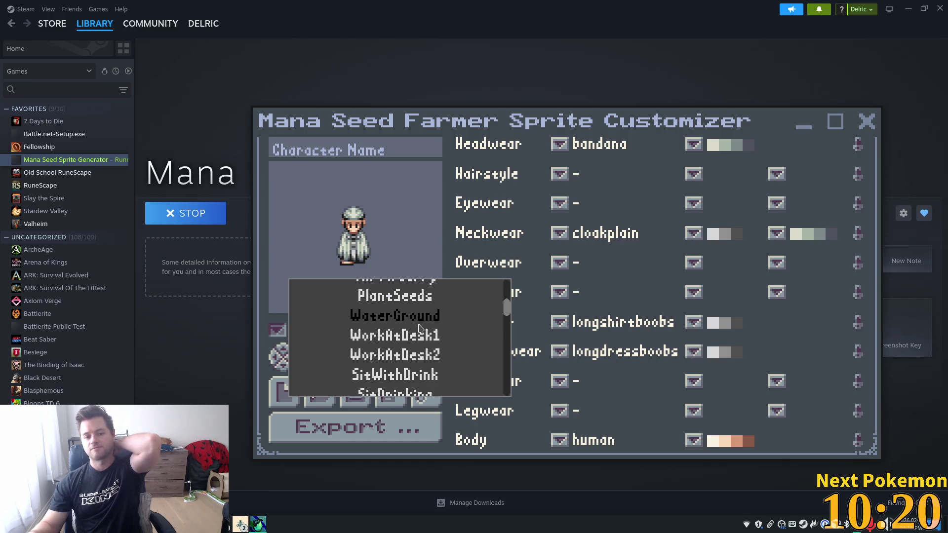
{"action": "left_click", "coordinate": [375, 316]}
{"action": "left_click", "coordinate": [357, 364]}
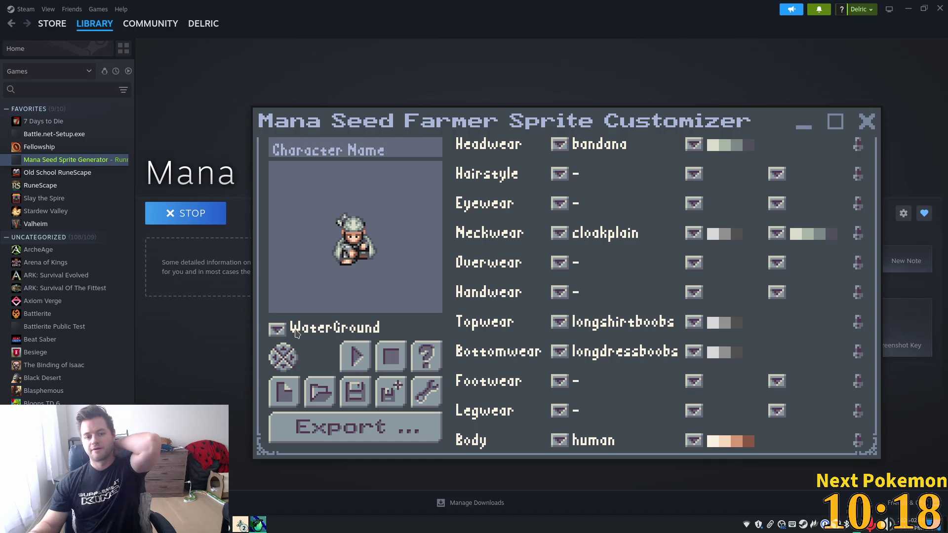
{"action": "left_click", "coordinate": [277, 329]}
{"action": "scroll", "coordinate": [494, 299], "scroll_direction": "up", "scroll_amount": 10}
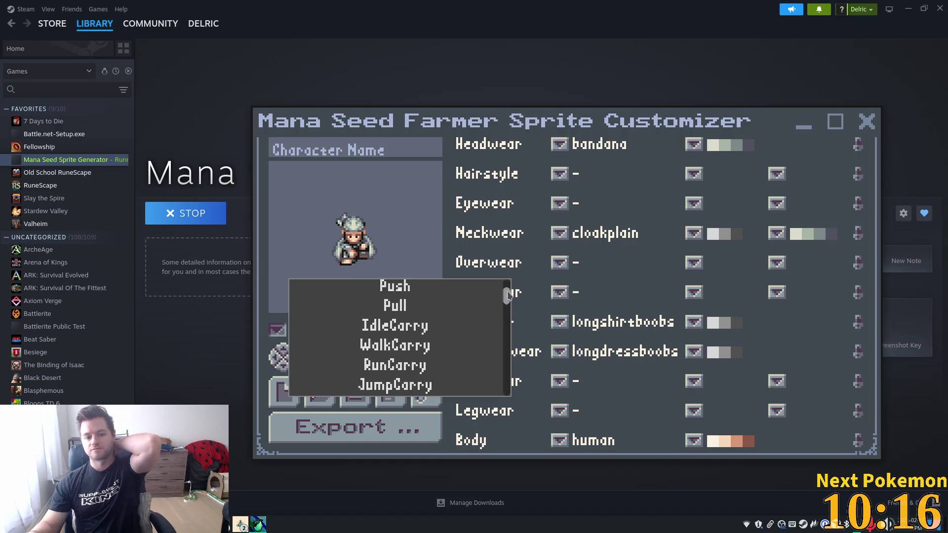
{"action": "left_click", "coordinate": [420, 345]}
{"action": "left_click", "coordinate": [364, 363]}
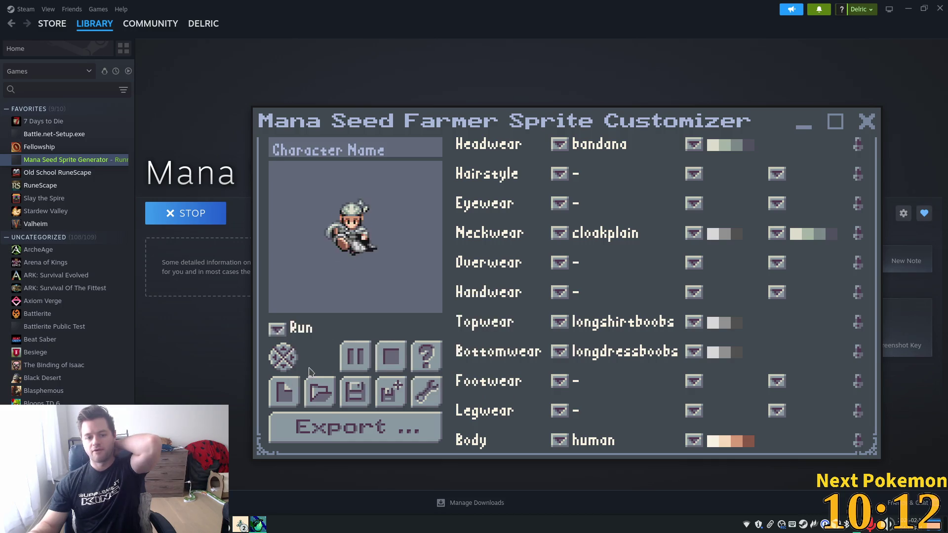
{"action": "left_click", "coordinate": [295, 359]}
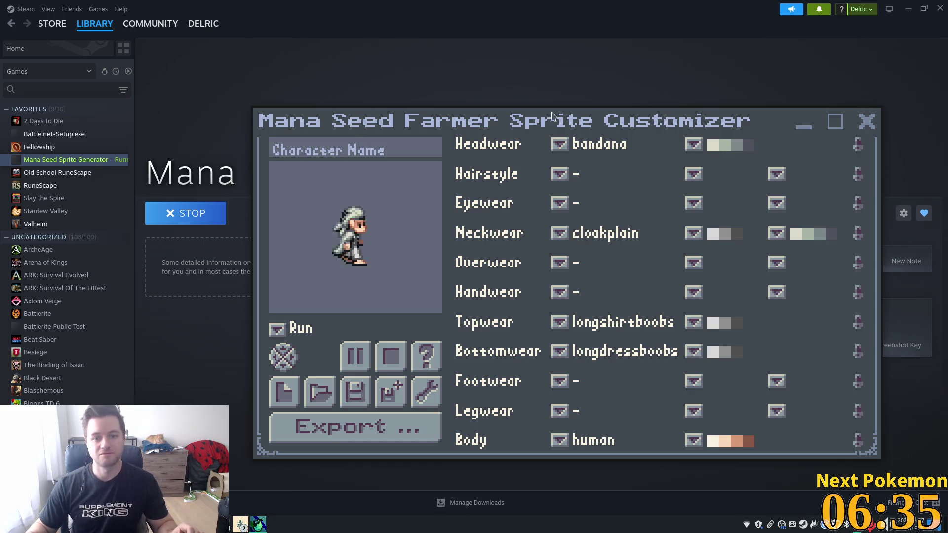
Close the customizer, return to bog_cave in Godot, and select the Ground layer.
{"action": "left_click", "coordinate": [867, 122]}
{"action": "left_click", "coordinate": [907, 9]}
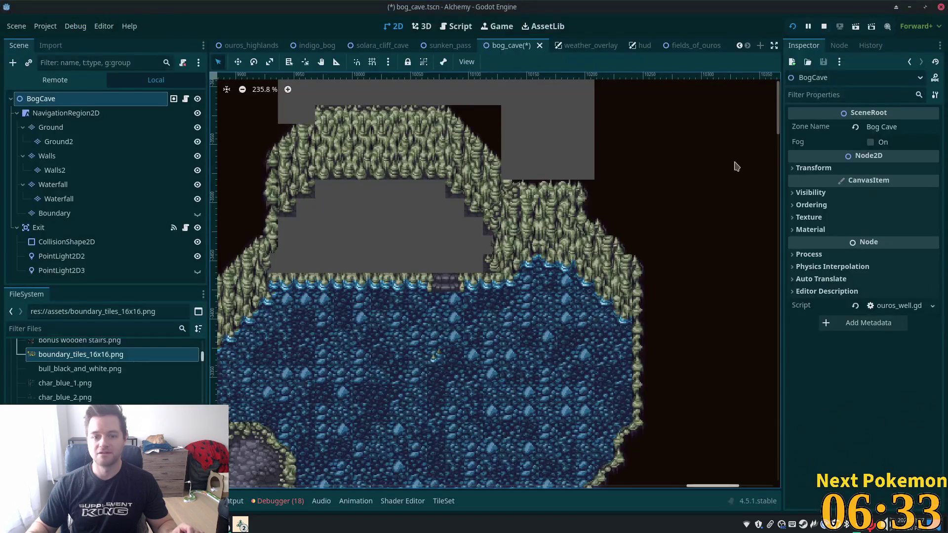
{"action": "scroll", "coordinate": [413, 236], "scroll_direction": "down", "scroll_amount": 2}
{"action": "scroll", "coordinate": [391, 232], "scroll_direction": "up", "scroll_amount": 3}
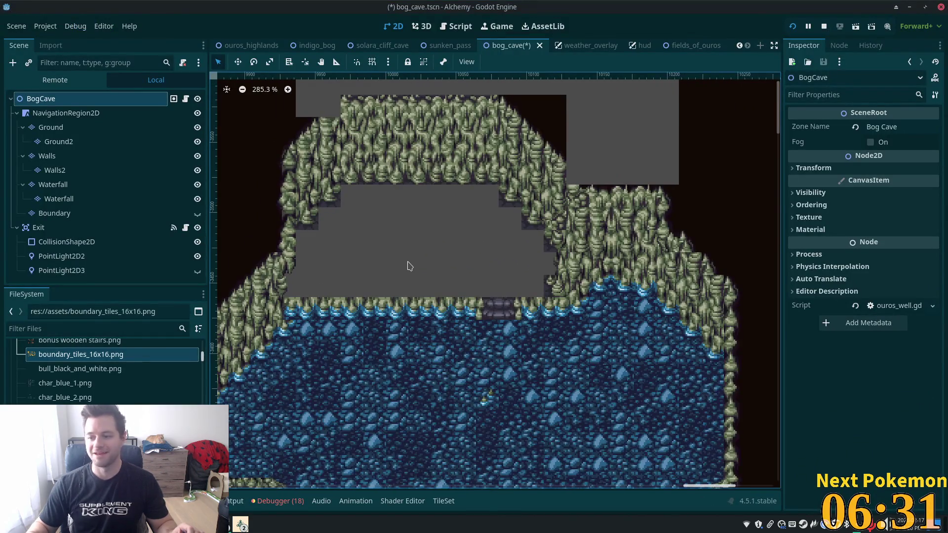
{"action": "scroll", "coordinate": [409, 266], "scroll_direction": "up", "scroll_amount": 1}
{"action": "left_click_drag", "start_coordinate": [428, 271], "coordinate": [524, 261]}
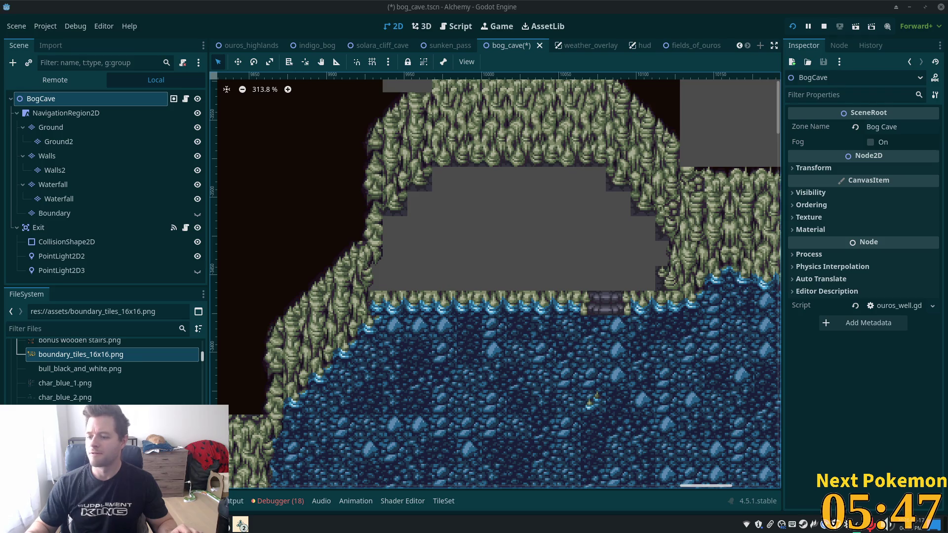
{"action": "left_click", "coordinate": [59, 127]}
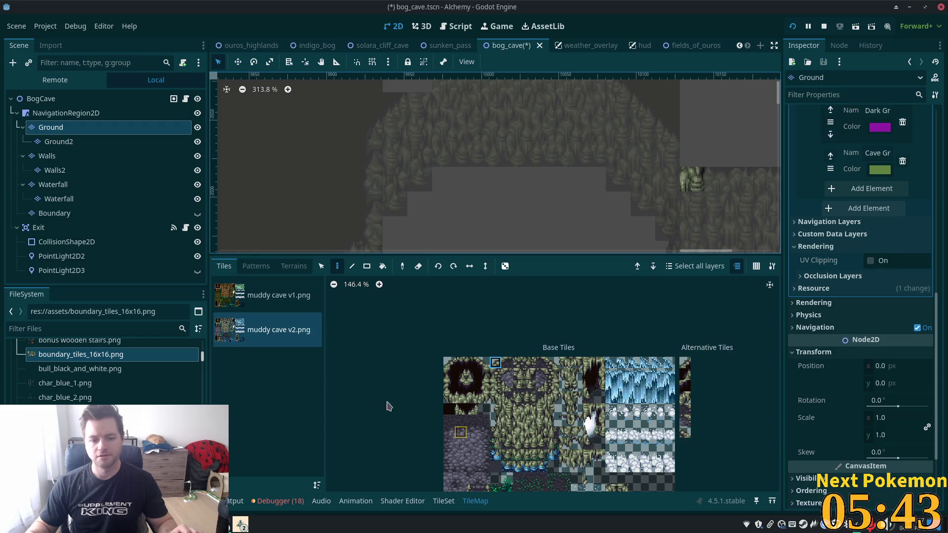
Fill the empty cave floor with a Dark Ground rectangle, undoing a stray stroke.
{"action": "scroll", "coordinate": [470, 125], "scroll_direction": "down", "scroll_amount": 2}
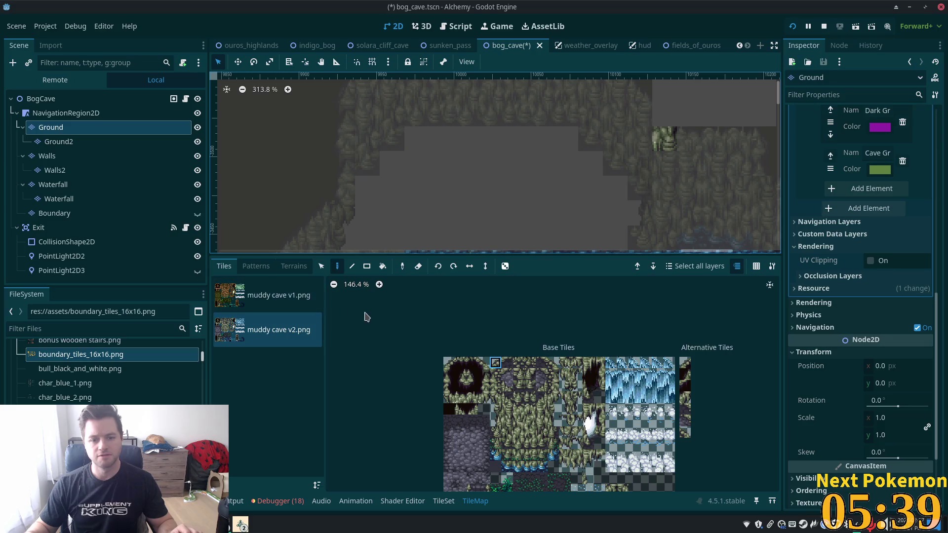
{"action": "left_click", "coordinate": [294, 266]}
{"action": "left_click", "coordinate": [242, 411]}
{"action": "mouse_move", "coordinate": [317, 114]}
{"action": "left_mouse_down"}
{"action": "mouse_move", "coordinate": [611, 224]}
{"action": "mouse_move", "coordinate": [614, 212]}
{"action": "left_mouse_up"}
{"action": "key", "text": "ctrl+z"}
{"action": "left_click", "coordinate": [351, 267]}
{"action": "mouse_move", "coordinate": [356, 148]}
{"action": "left_mouse_down"}
{"action": "mouse_move", "coordinate": [408, 226]}
{"action": "mouse_move", "coordinate": [640, 235]}
{"action": "left_mouse_up"}
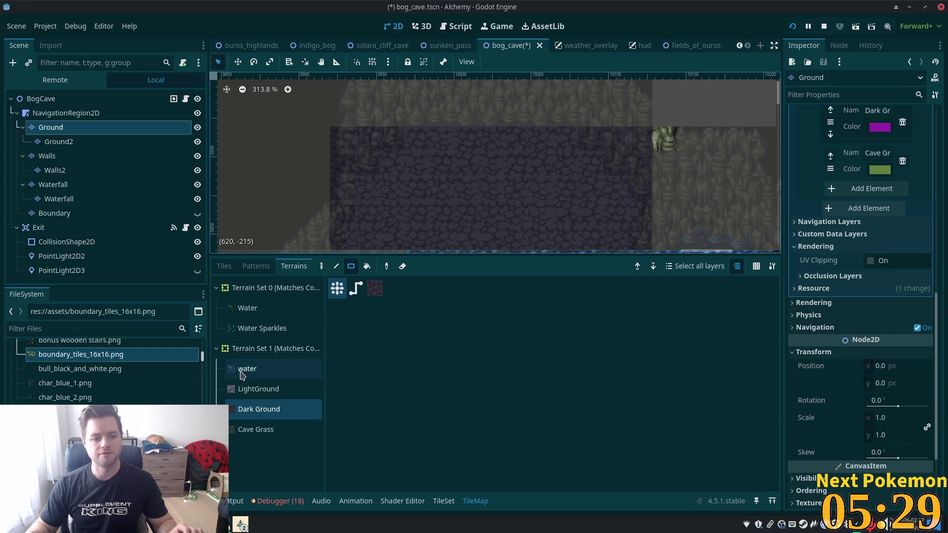
Reselect the Ground layer and choose the Cave Grass terrain.
{"action": "left_click", "coordinate": [256, 389]}
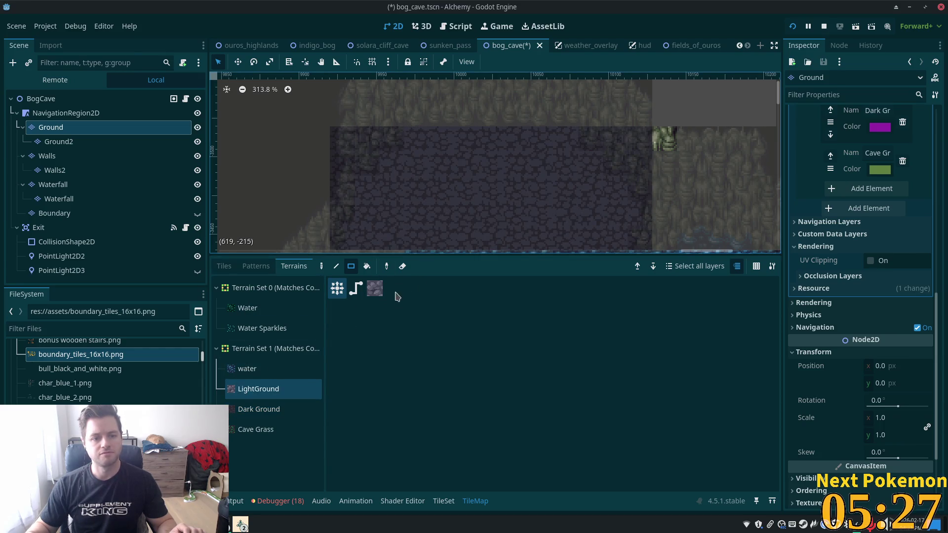
{"action": "left_click_drag", "start_coordinate": [453, 123], "coordinate": [391, 108]}
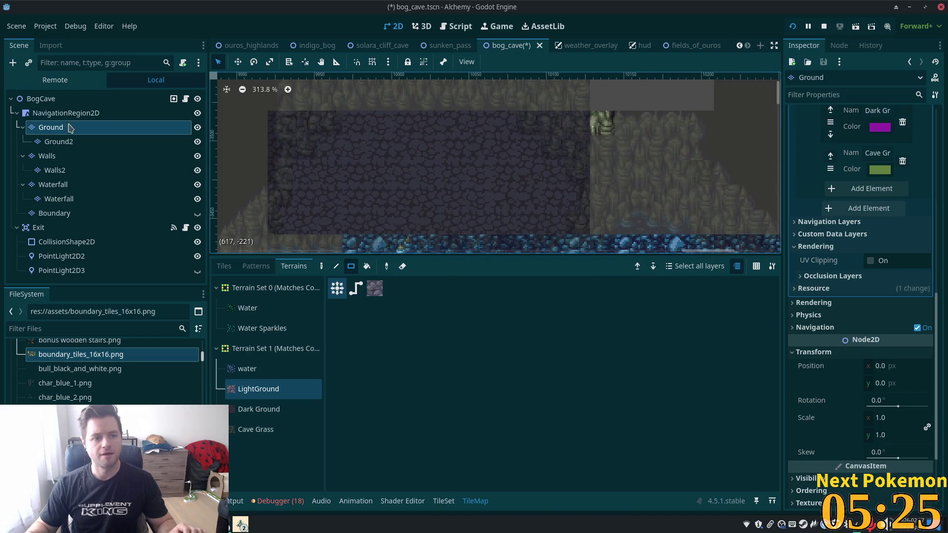
{"action": "left_click", "coordinate": [66, 114]}
{"action": "scroll", "coordinate": [408, 238], "scroll_direction": "up", "scroll_amount": 3}
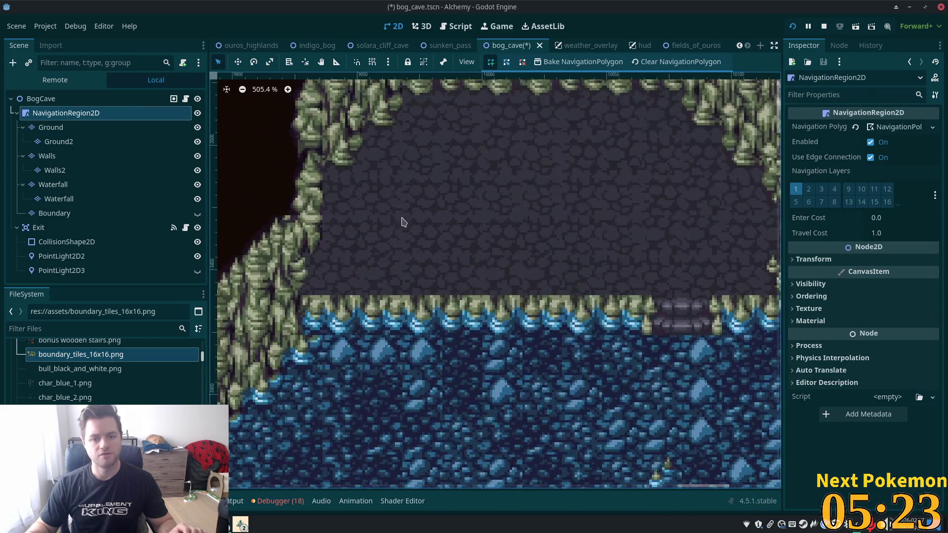
{"action": "left_click", "coordinate": [51, 128]}
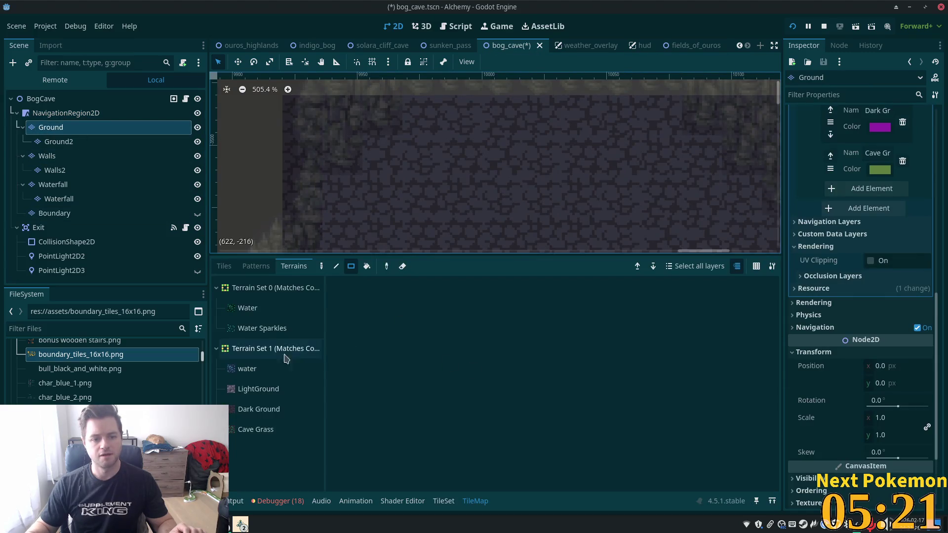
{"action": "left_click", "coordinate": [262, 431]}
{"action": "scroll", "coordinate": [561, 205], "scroll_direction": "down", "scroll_amount": 2}
Paint a block of Cave Grass tiles in the middle of the cobblestone floor.
{"action": "scroll", "coordinate": [561, 206], "scroll_direction": "down", "scroll_amount": 1}
{"action": "left_click_drag", "start_coordinate": [499, 192], "coordinate": [599, 220]}
{"action": "mouse_move", "coordinate": [567, 191]}
{"action": "left_mouse_down"}
{"action": "mouse_move", "coordinate": [535, 144]}
{"action": "mouse_move", "coordinate": [526, 156]}
{"action": "mouse_move", "coordinate": [462, 148]}
{"action": "left_mouse_up"}
{"action": "left_click", "coordinate": [401, 198]}
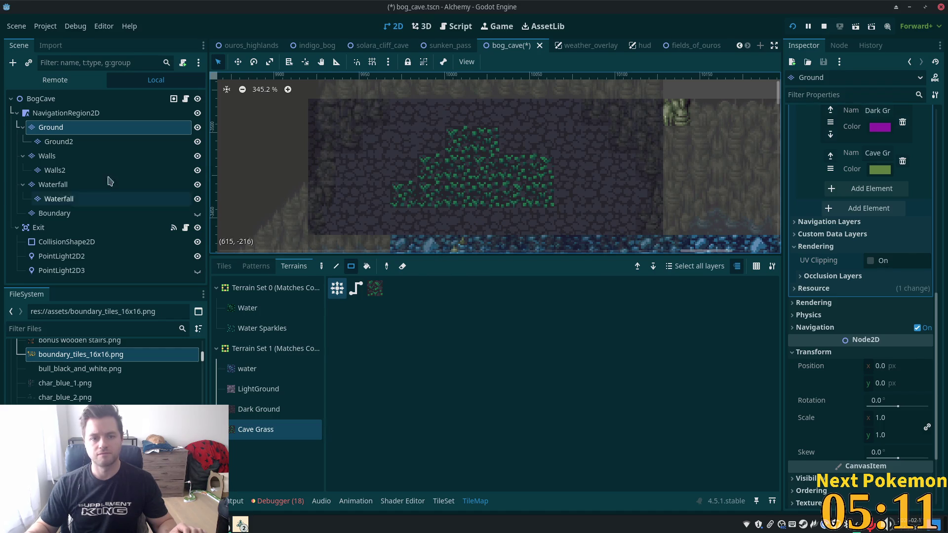
Pick individual fern and grass edge tiles from the muddy cave atlas and paint an edge onto the patch.
{"action": "left_click", "coordinate": [224, 266]}
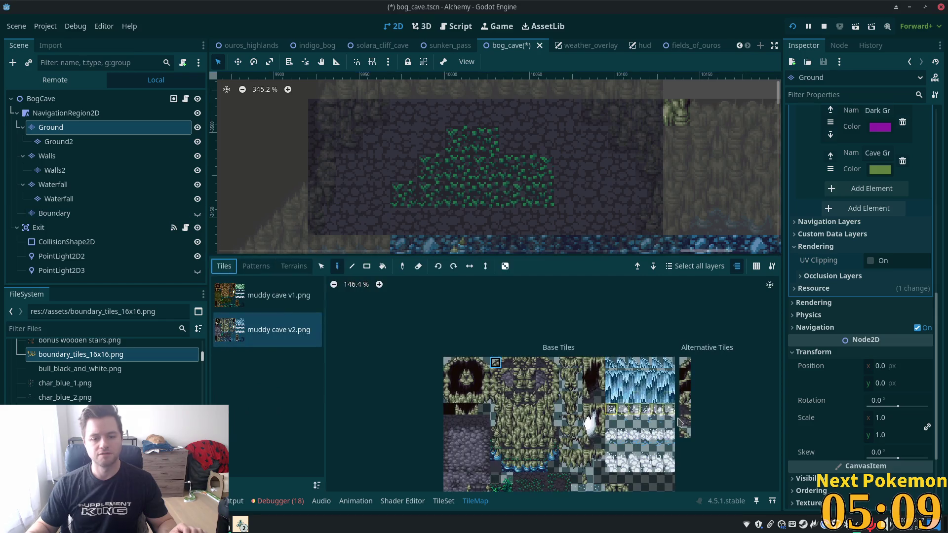
{"action": "scroll", "coordinate": [558, 386], "scroll_direction": "down", "scroll_amount": 1}
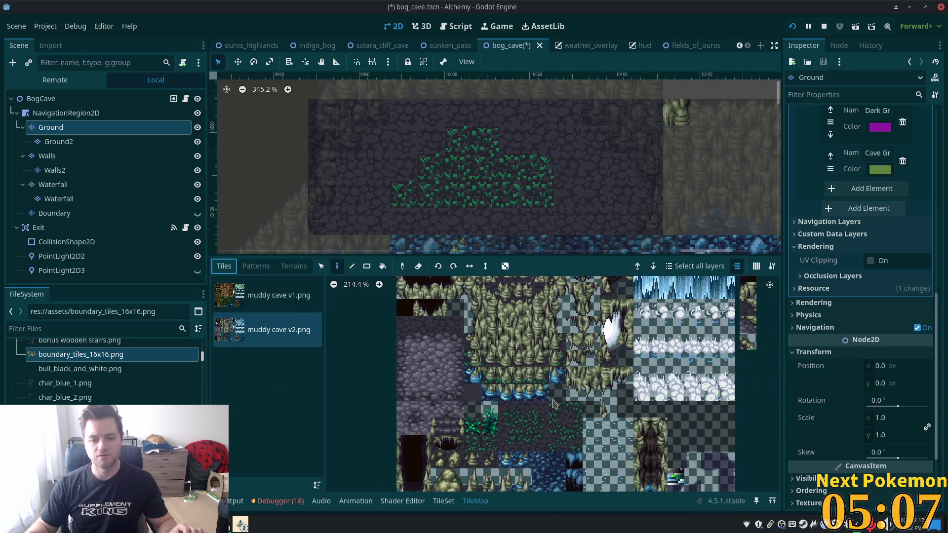
{"action": "left_click", "coordinate": [506, 409]}
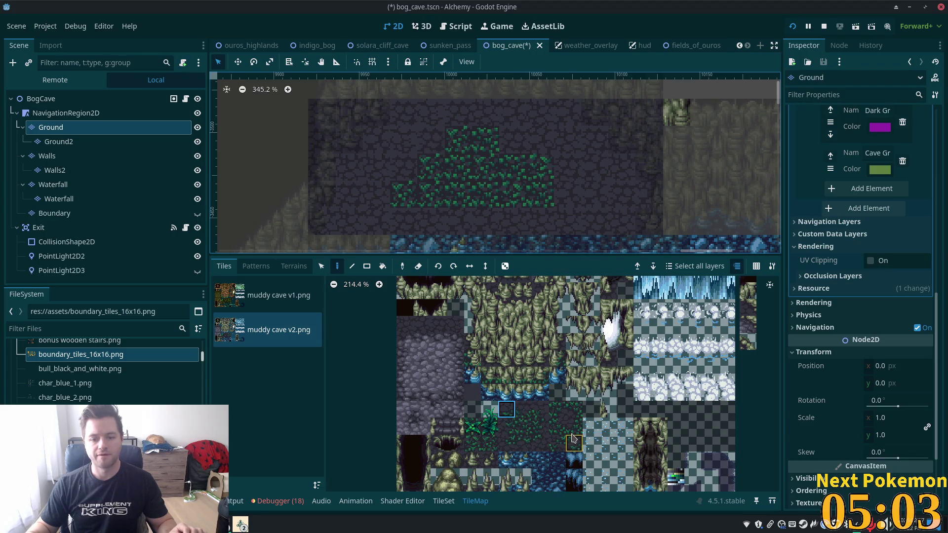
{"action": "left_click", "coordinate": [571, 409]}
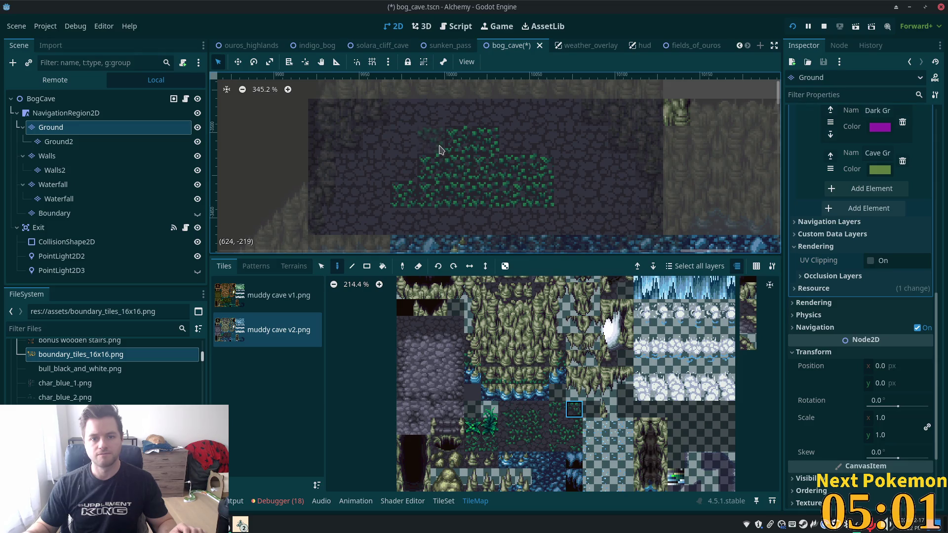
{"action": "left_click", "coordinate": [573, 426]}
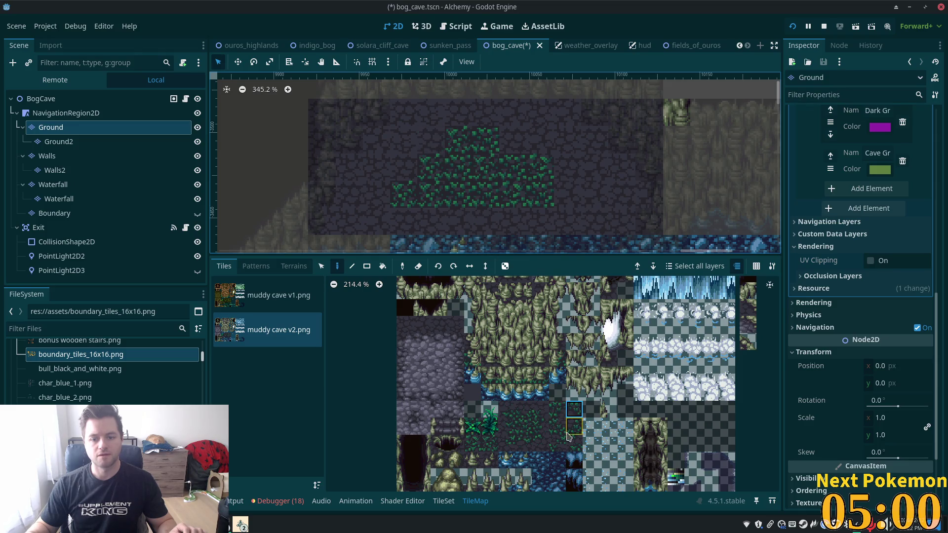
{"action": "left_click", "coordinate": [436, 151]}
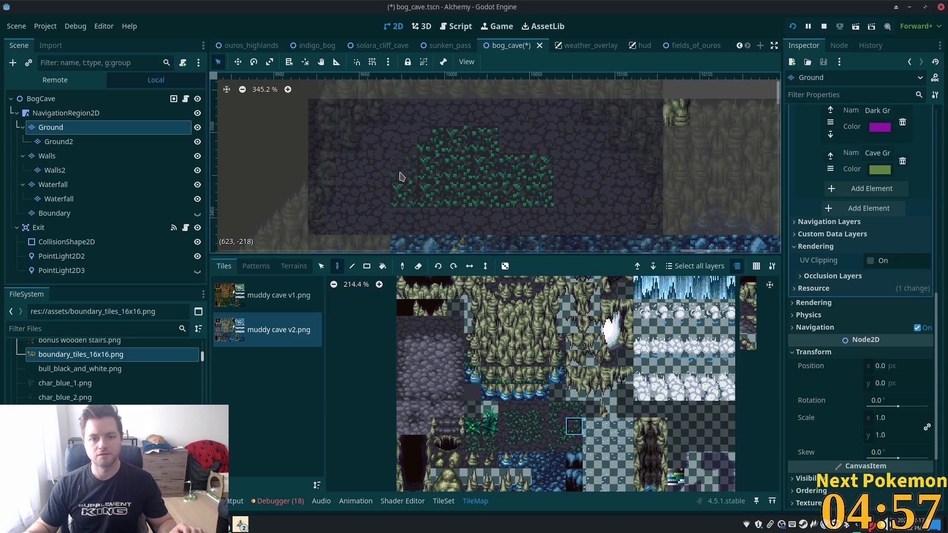
Try various fern, fill and border grass tiles from the atlas for the patch outline.
{"action": "left_click", "coordinate": [509, 416]}
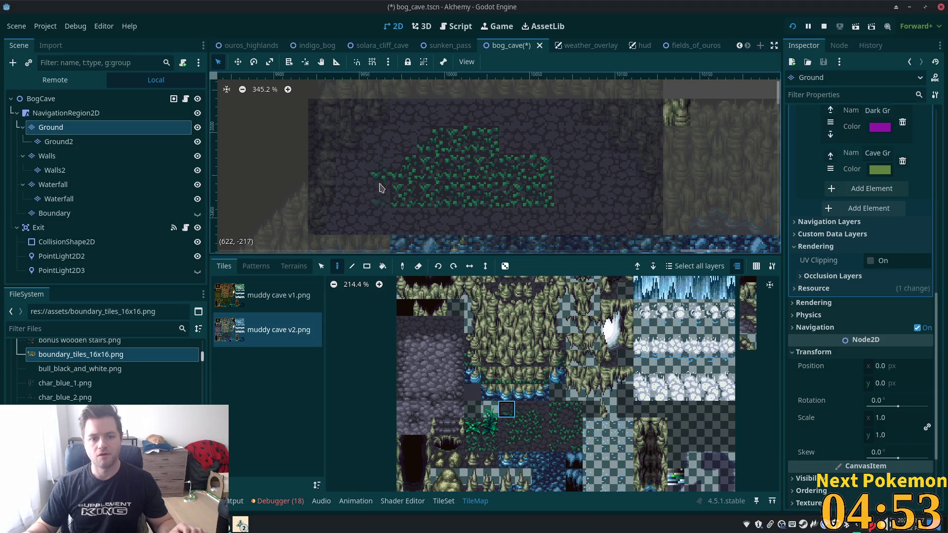
{"action": "left_click", "coordinate": [508, 444]}
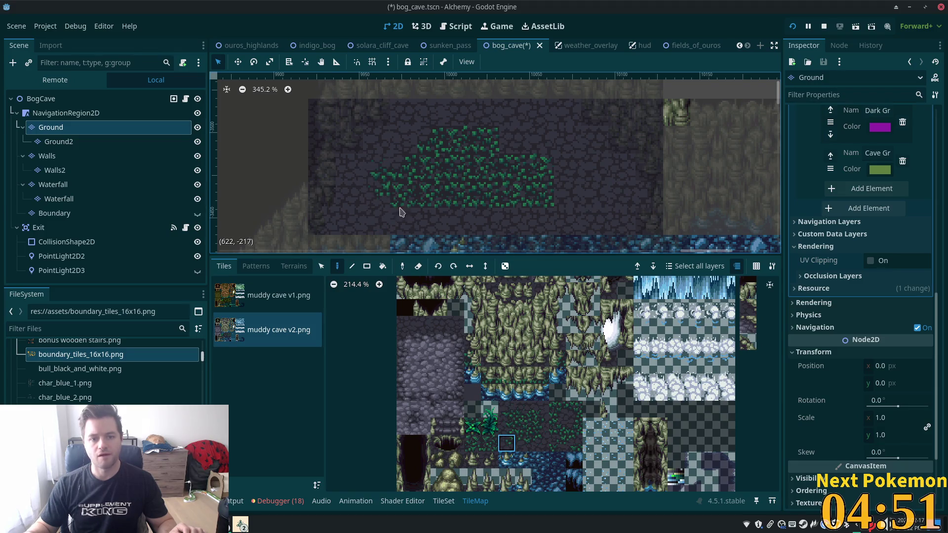
{"action": "left_click", "coordinate": [574, 409]}
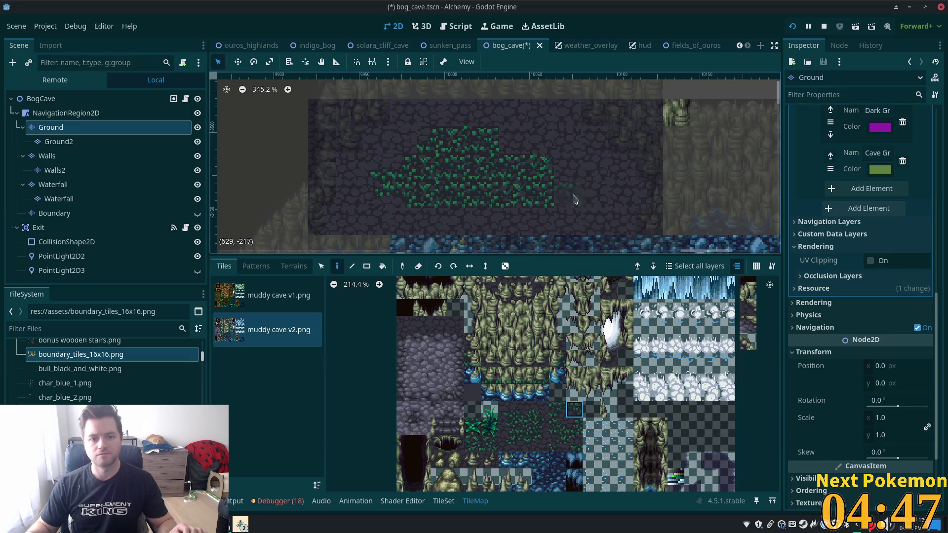
{"action": "left_click", "coordinate": [513, 443]}
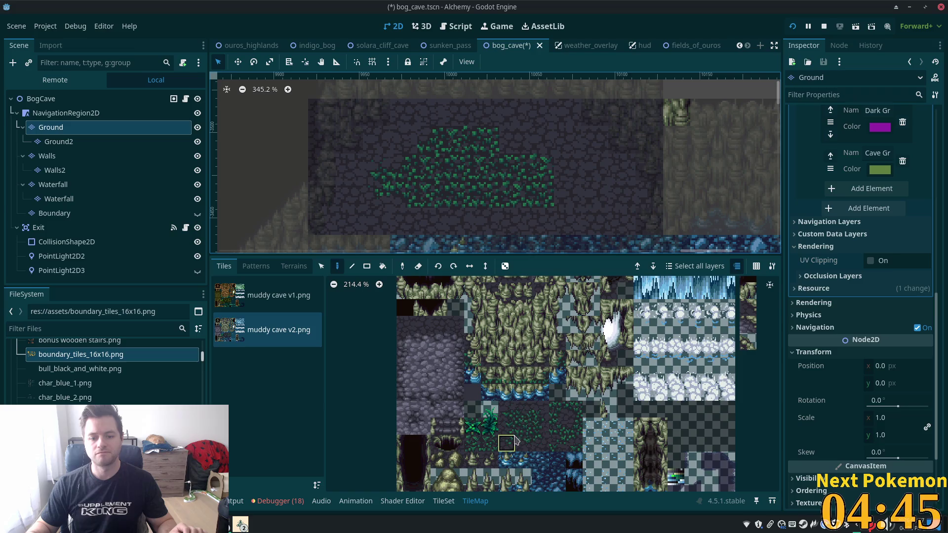
{"action": "left_click", "coordinate": [557, 425]}
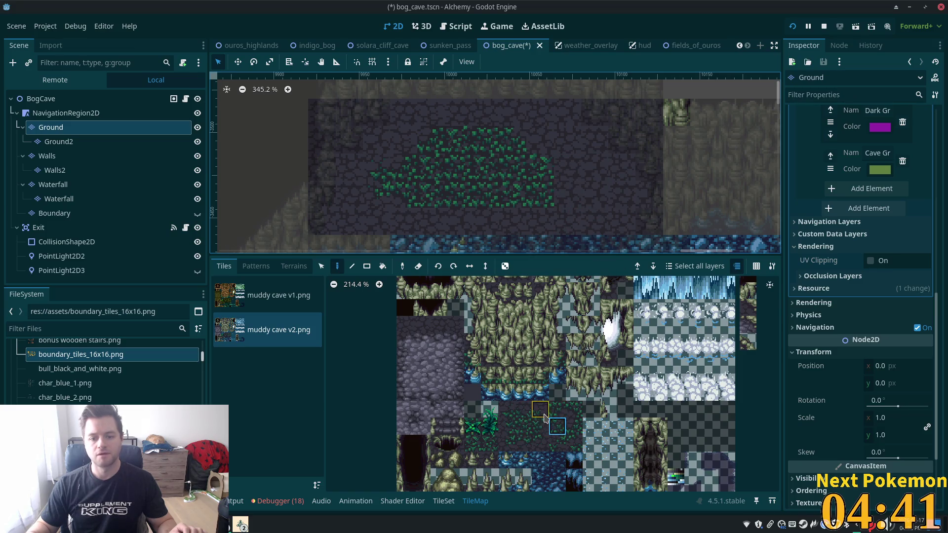
{"action": "left_click", "coordinate": [543, 414]}
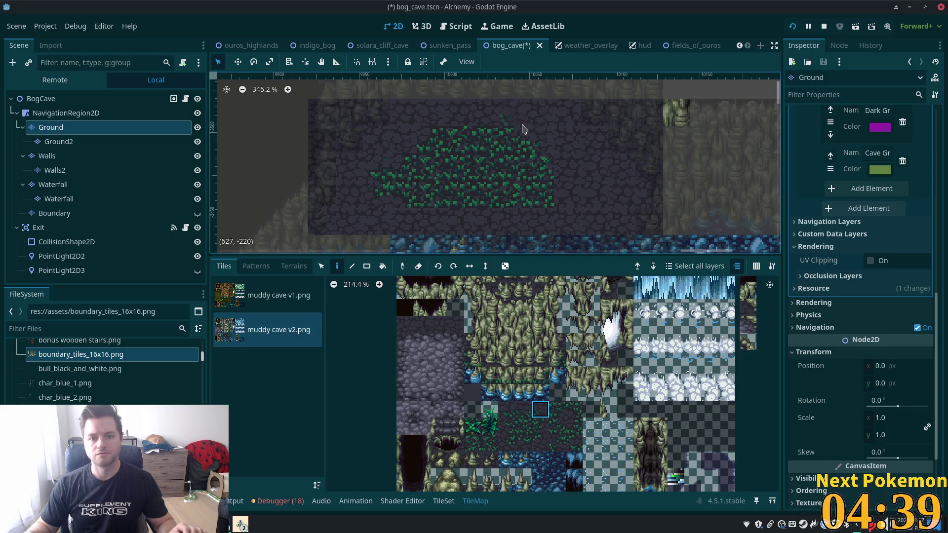
{"action": "left_click", "coordinate": [538, 442]}
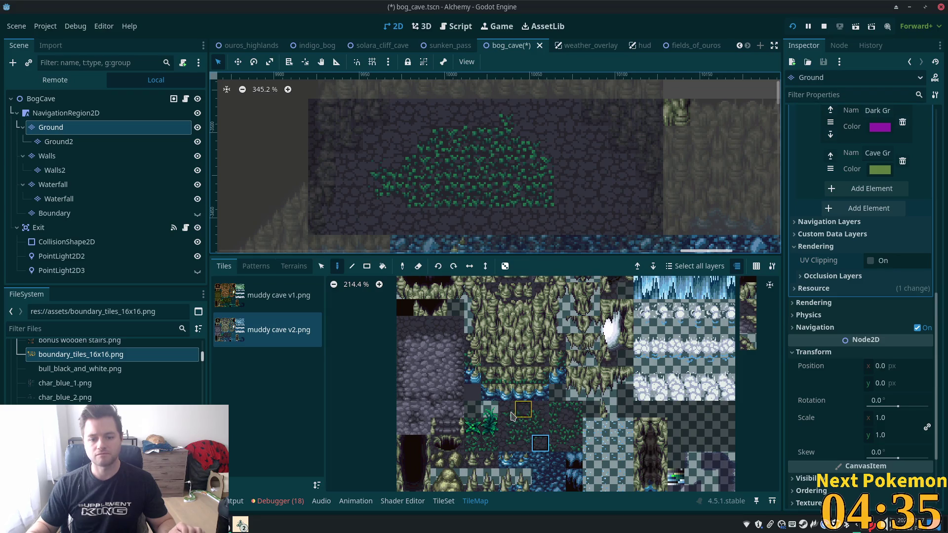
{"action": "left_click", "coordinate": [507, 409]}
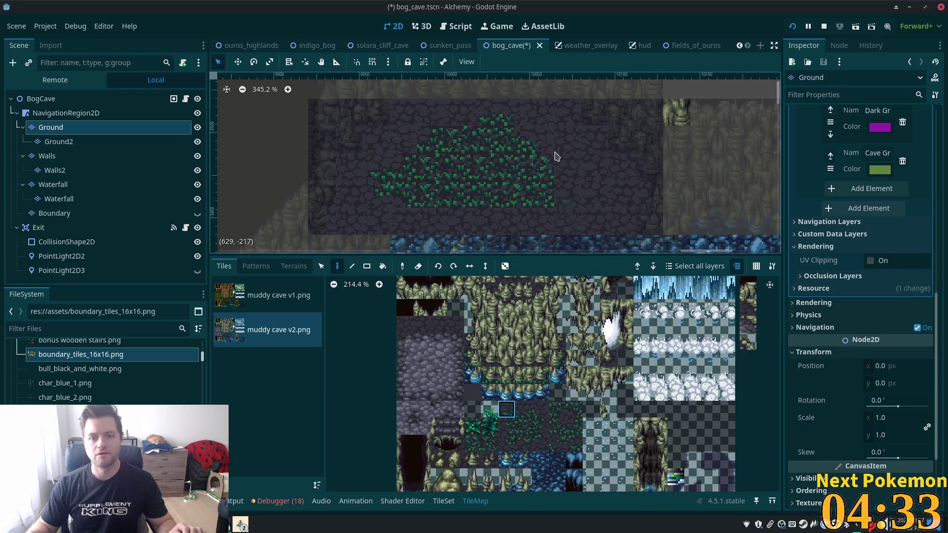
{"action": "left_click", "coordinate": [540, 408]}
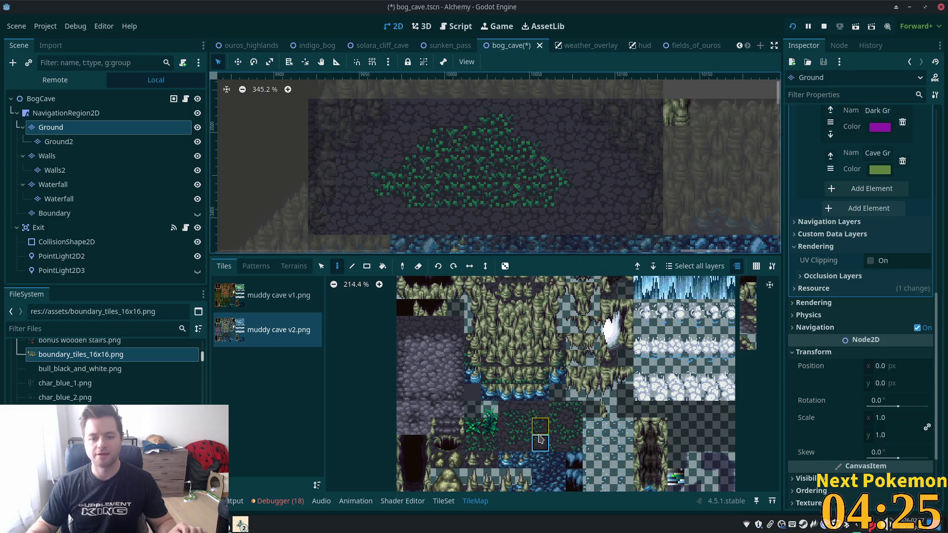
{"action": "left_click", "coordinate": [559, 414]}
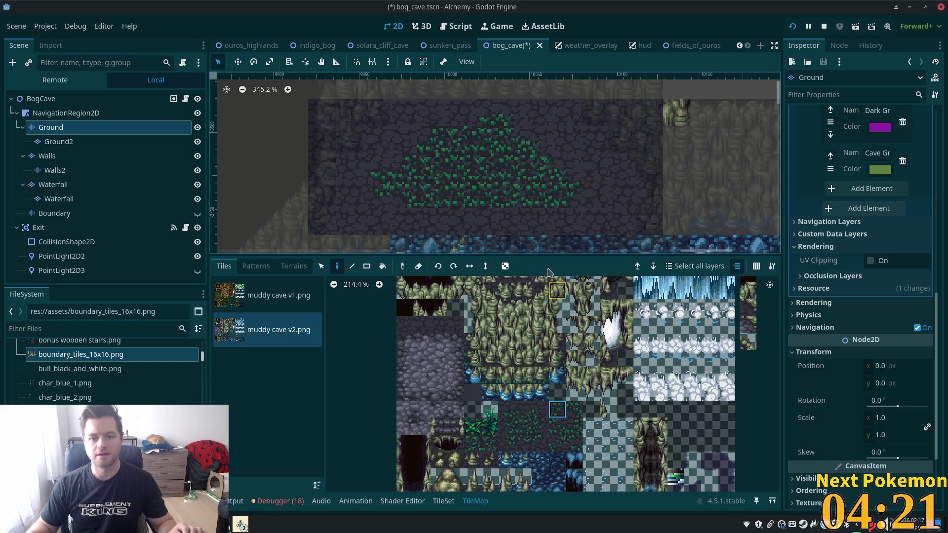
{"action": "left_click", "coordinate": [574, 410]}
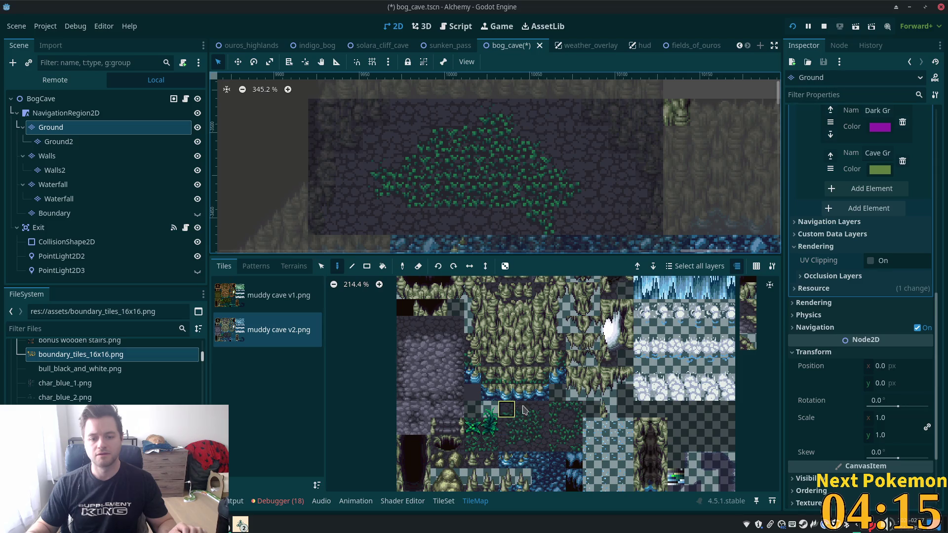
{"action": "left_click", "coordinate": [557, 409]}
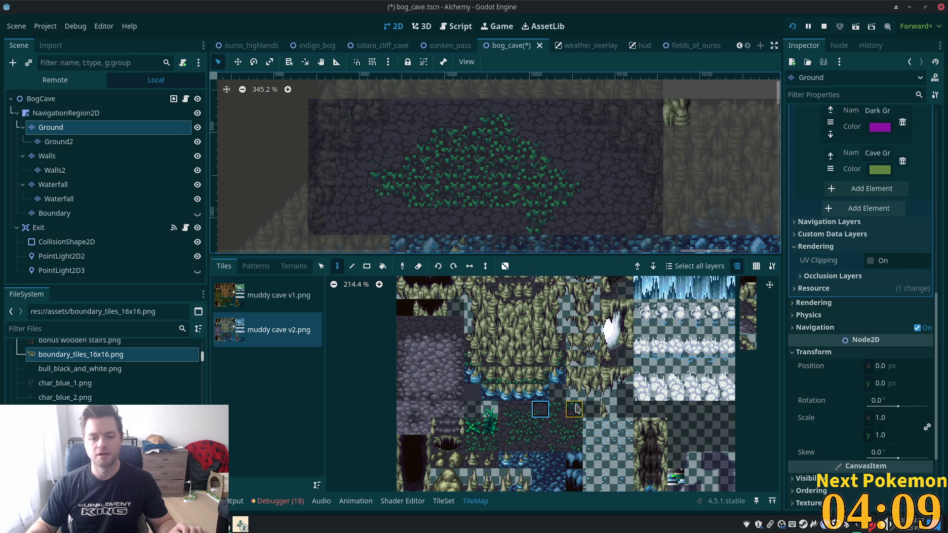
{"action": "left_click", "coordinate": [574, 409]}
Pick more grass edge tiles on the Ground layer, save the bog_cave scene, and select BogCave.
{"action": "left_click", "coordinate": [45, 98]}
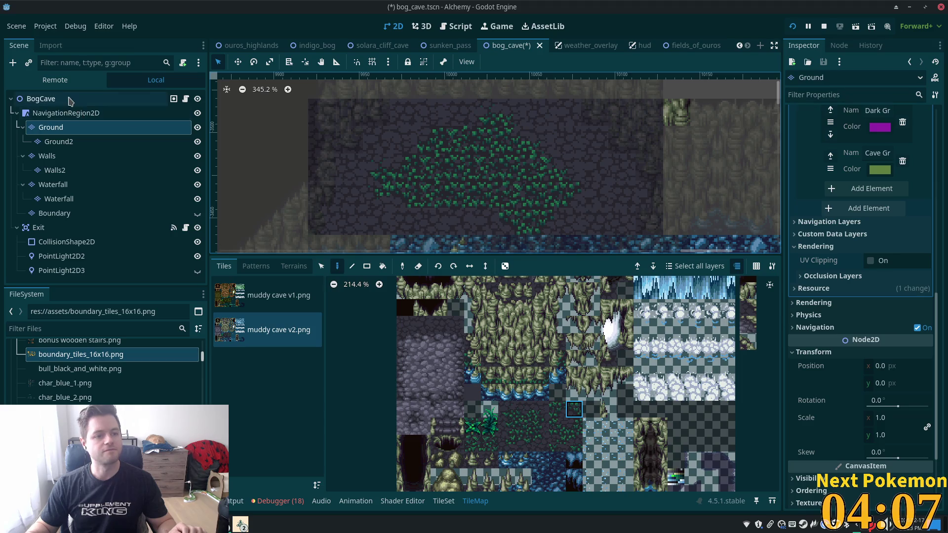
{"action": "scroll", "coordinate": [449, 177], "scroll_direction": "down", "scroll_amount": 6}
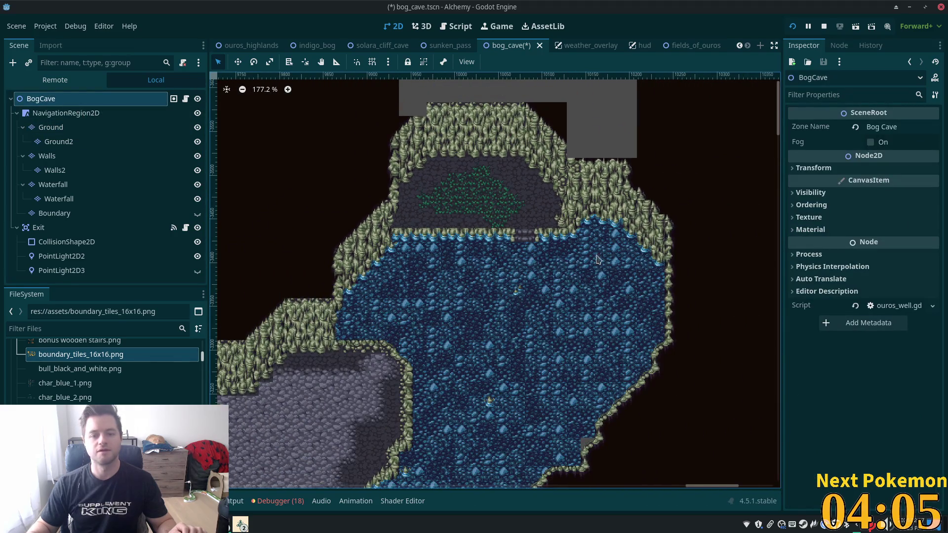
{"action": "scroll", "coordinate": [428, 217], "scroll_direction": "up", "scroll_amount": 7}
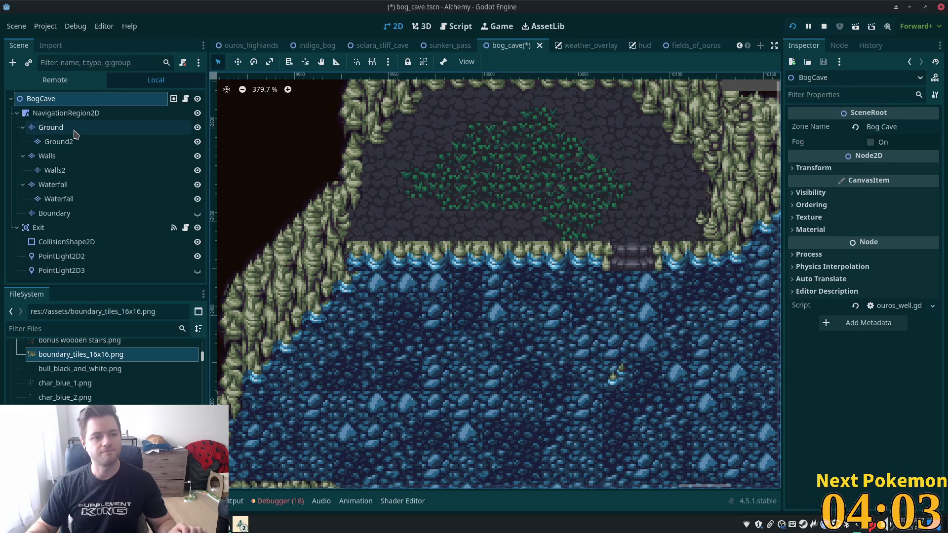
{"action": "left_click", "coordinate": [75, 129]}
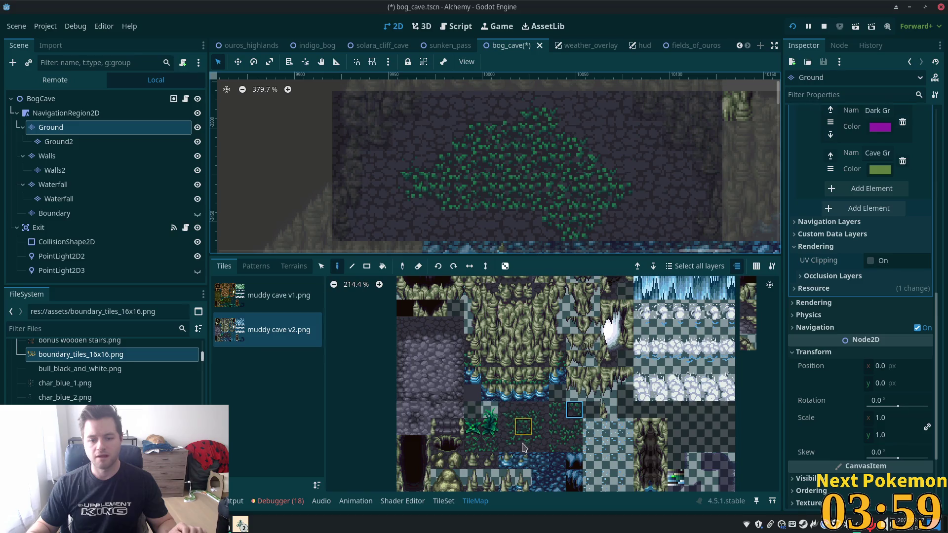
{"action": "left_click", "coordinate": [539, 415]}
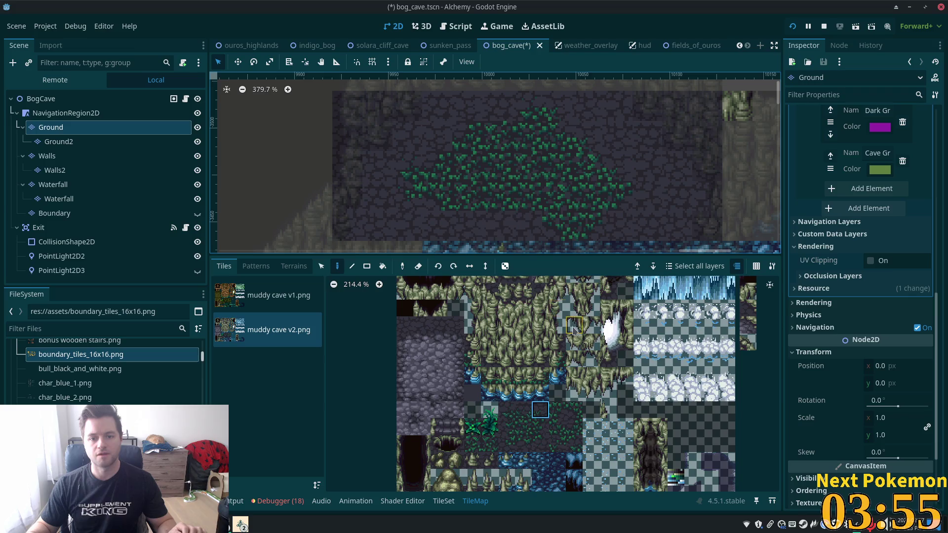
{"action": "left_click", "coordinate": [538, 444]}
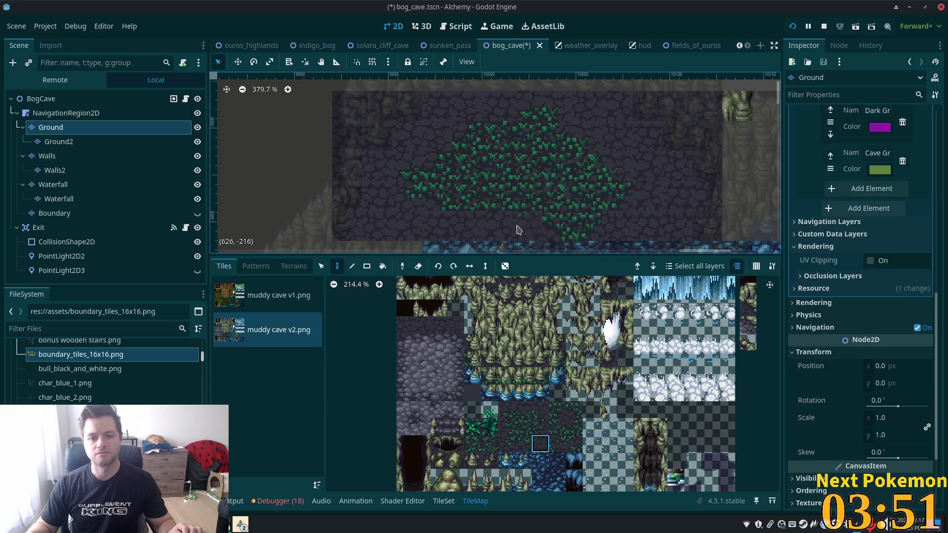
{"action": "left_click", "coordinate": [507, 444]}
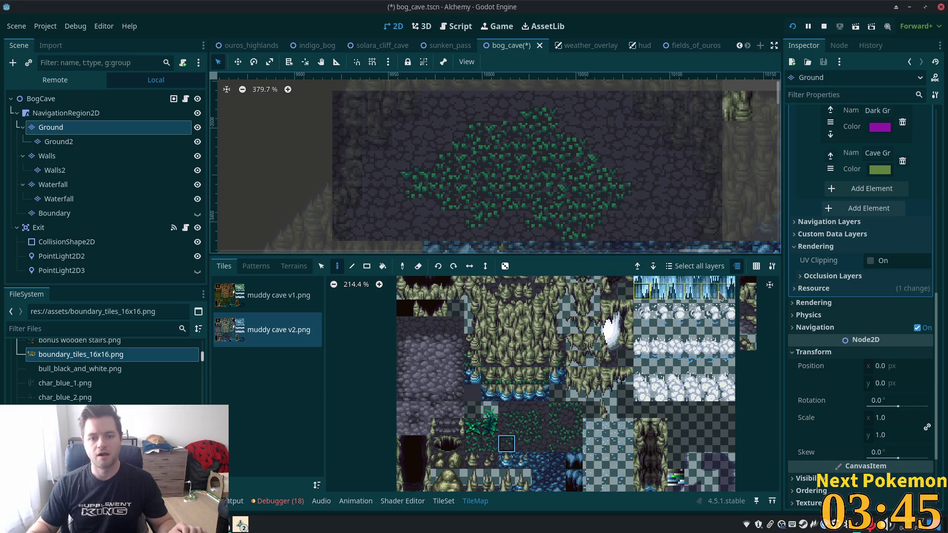
{"action": "key", "text": "ctrl+s"}
{"action": "left_click", "coordinate": [41, 98]}
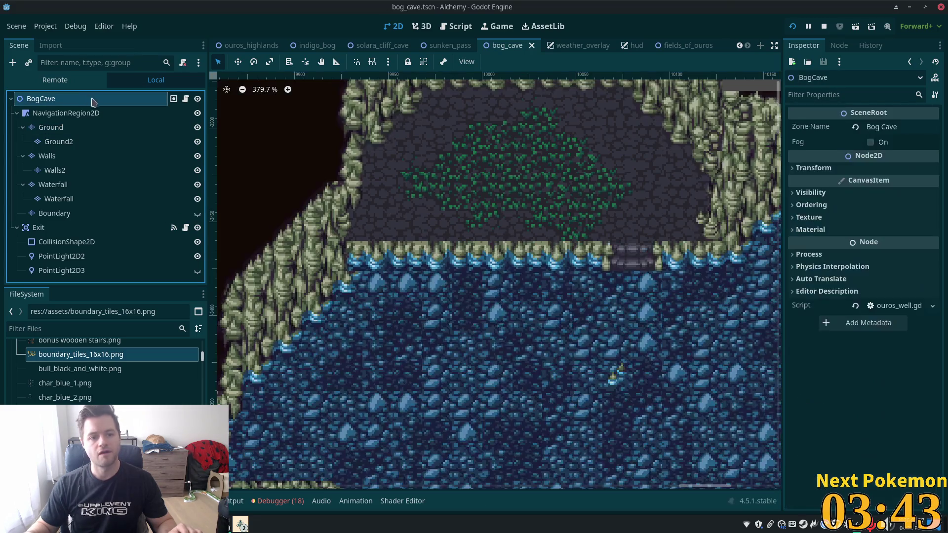
Pan and zoom over the finished cave and water area, then run the project with F5.
{"action": "scroll", "coordinate": [670, 275], "scroll_direction": "down", "scroll_amount": 5}
{"action": "left_click_drag", "start_coordinate": [670, 276], "coordinate": [482, 254]}
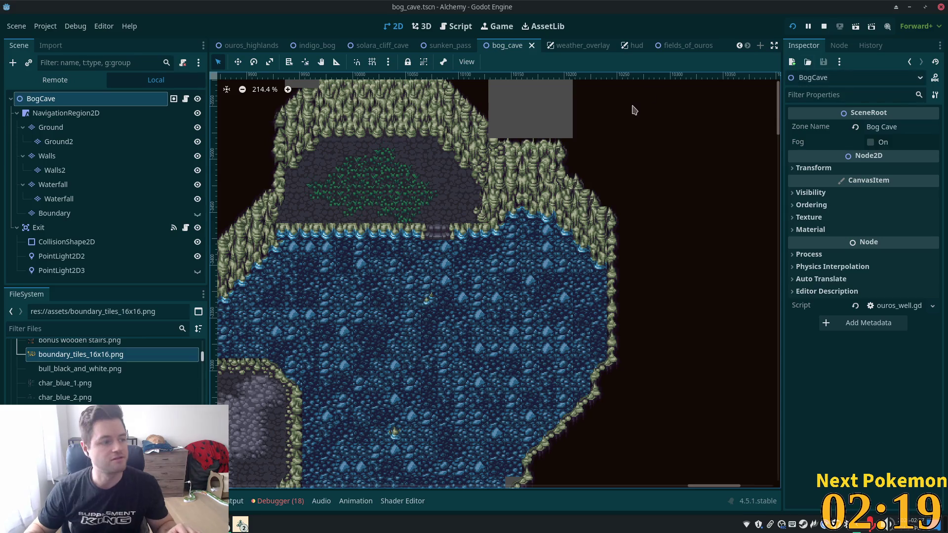
{"action": "scroll", "coordinate": [410, 127], "scroll_direction": "down", "scroll_amount": 5}
{"action": "scroll", "coordinate": [635, 116], "scroll_direction": "up", "scroll_amount": 3}
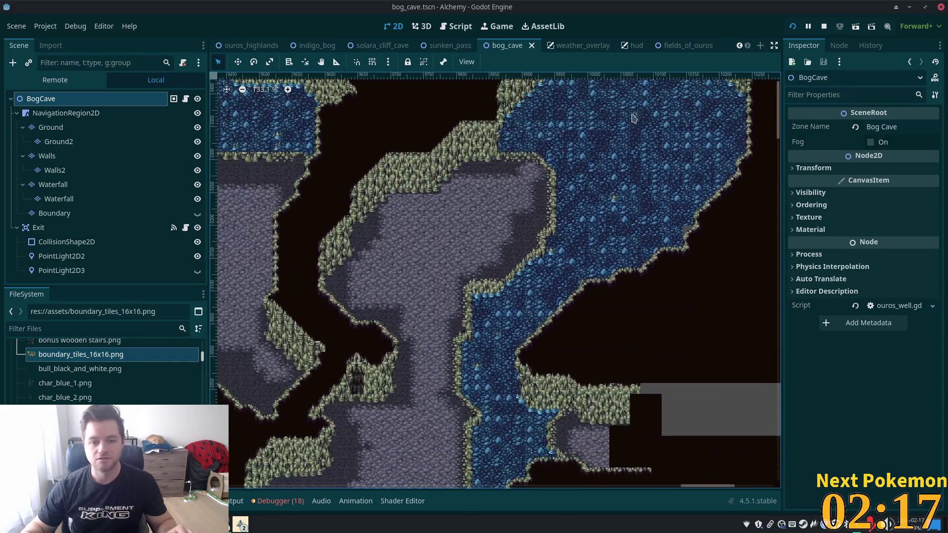
{"action": "scroll", "coordinate": [563, 255], "scroll_direction": "down", "scroll_amount": 3}
{"action": "scroll", "coordinate": [563, 255], "scroll_direction": "left", "scroll_amount": 3}
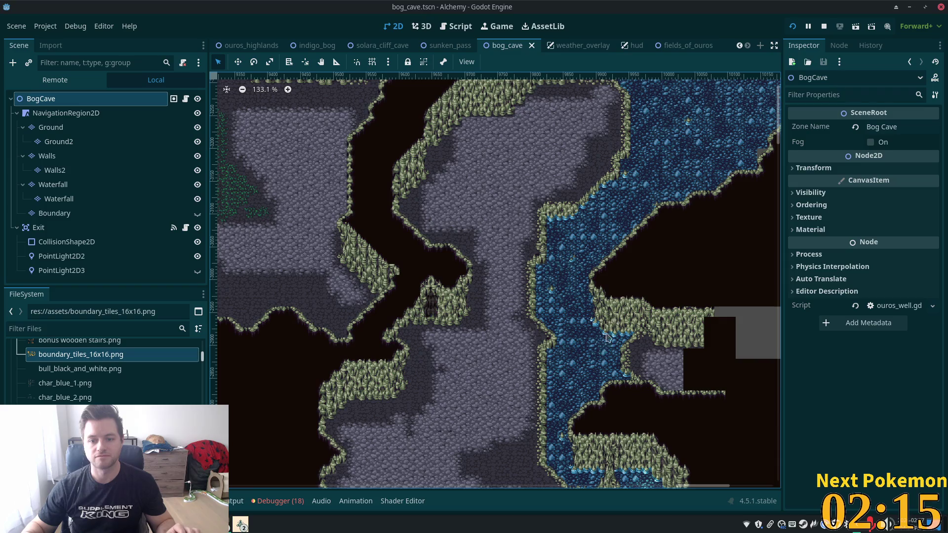
{"action": "key", "text": "F5"}
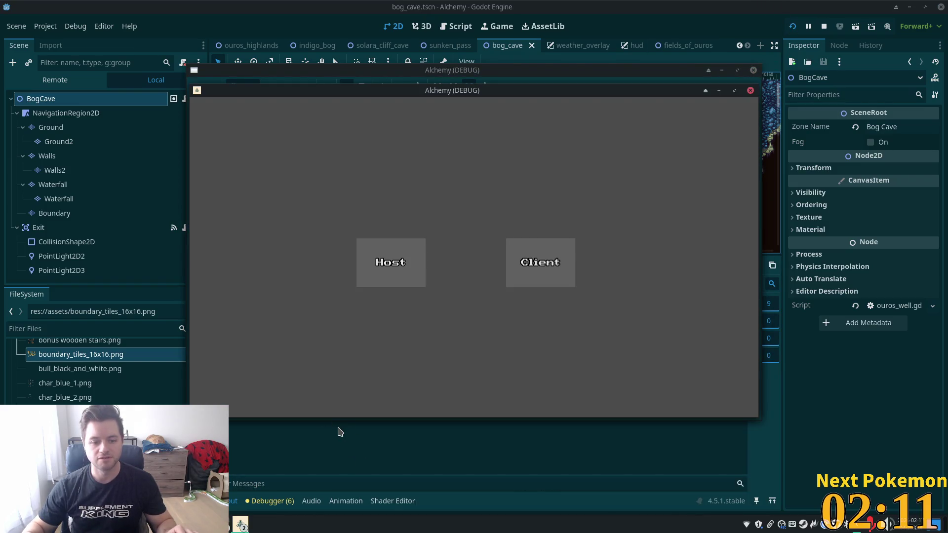
Start the game as Host and check the Debugger error messages from the run.
{"action": "left_click", "coordinate": [424, 280]}
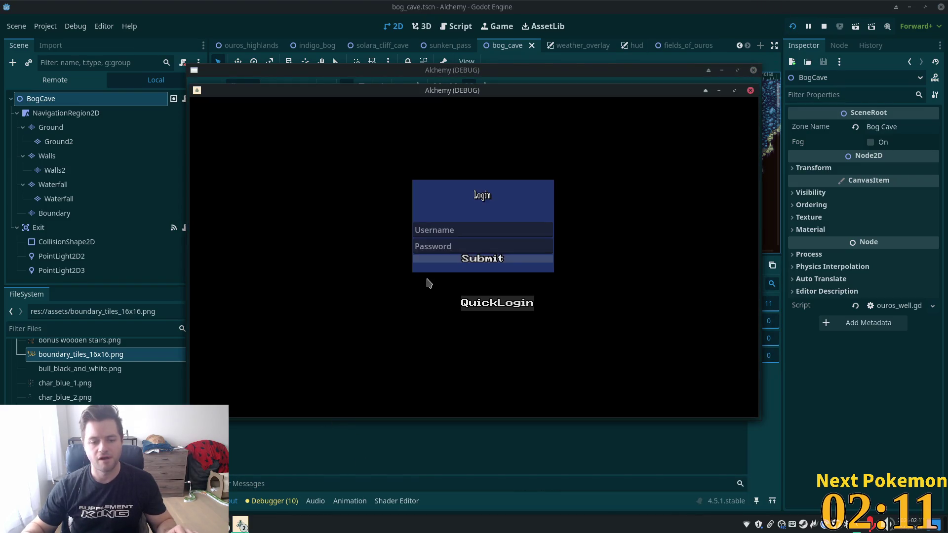
{"action": "left_click", "coordinate": [280, 501]}
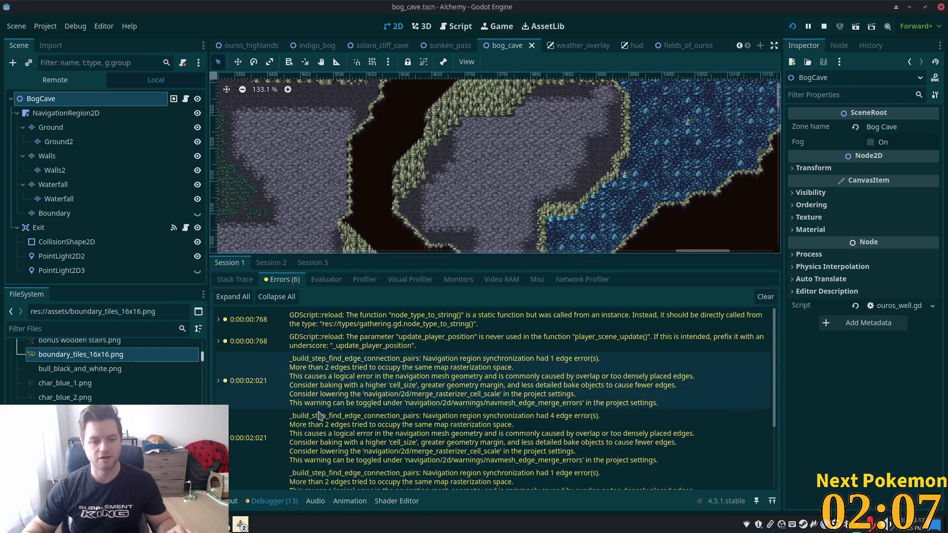
{"action": "scroll", "coordinate": [336, 405], "scroll_direction": "down", "scroll_amount": 5}
{"action": "scroll", "coordinate": [365, 395], "scroll_direction": "up", "scroll_amount": 5}
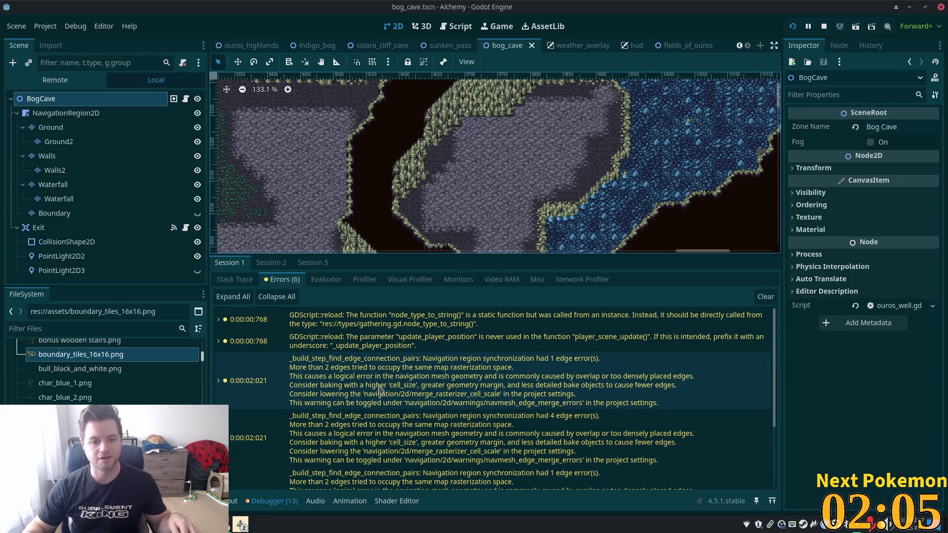
{"action": "key", "text": "alt+Tab"}
Walk the character through the cave, up the water channel into the chamber, then stop the game with F8.
{"action": "left_click", "coordinate": [467, 283]}
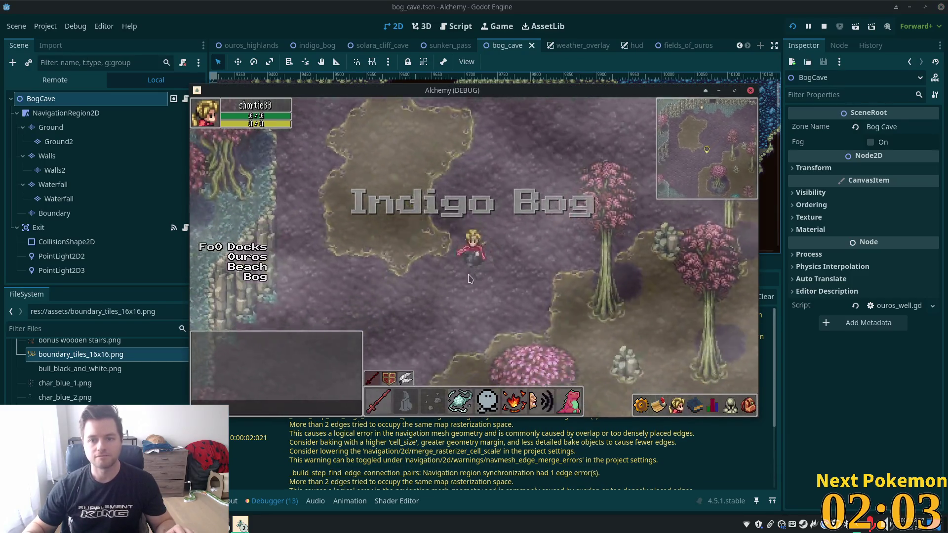
{"action": "mouse_move", "coordinate": [467, 282]}
{"action": "left_mouse_down"}
{"action": "mouse_move", "coordinate": [477, 229]}
{"action": "mouse_move", "coordinate": [519, 198]}
{"action": "mouse_move", "coordinate": [575, 226]}
{"action": "left_mouse_up"}
{"action": "key", "text": "Left"}
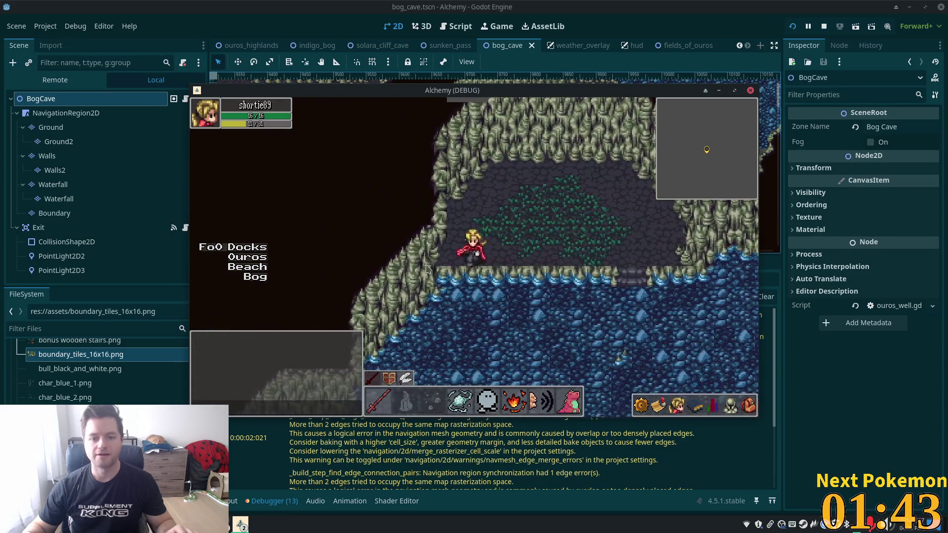
{"action": "key", "text": "Left"}
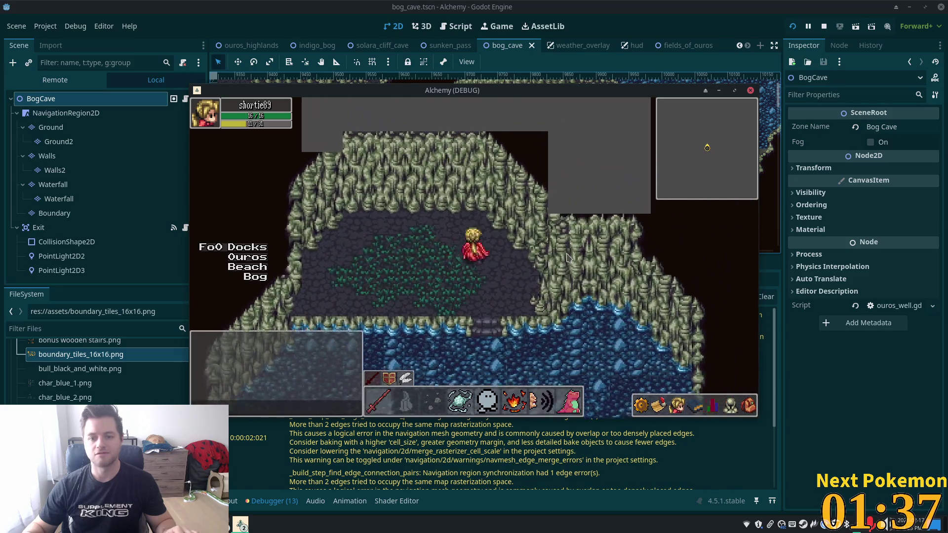
{"action": "key", "text": "Down"}
{"action": "key", "text": "Right"}
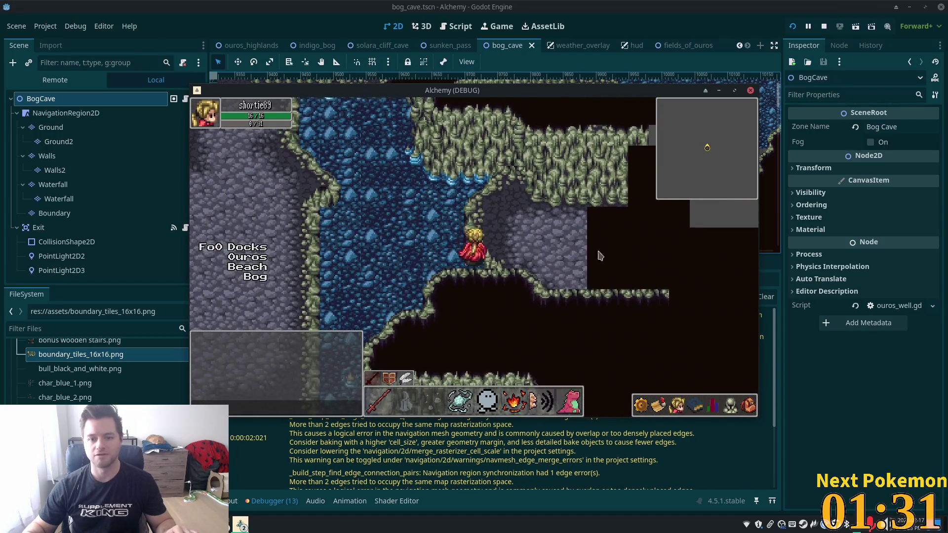
{"action": "key", "text": "Up"}
{"action": "key", "text": "Left"}
{"action": "key", "text": "Up"}
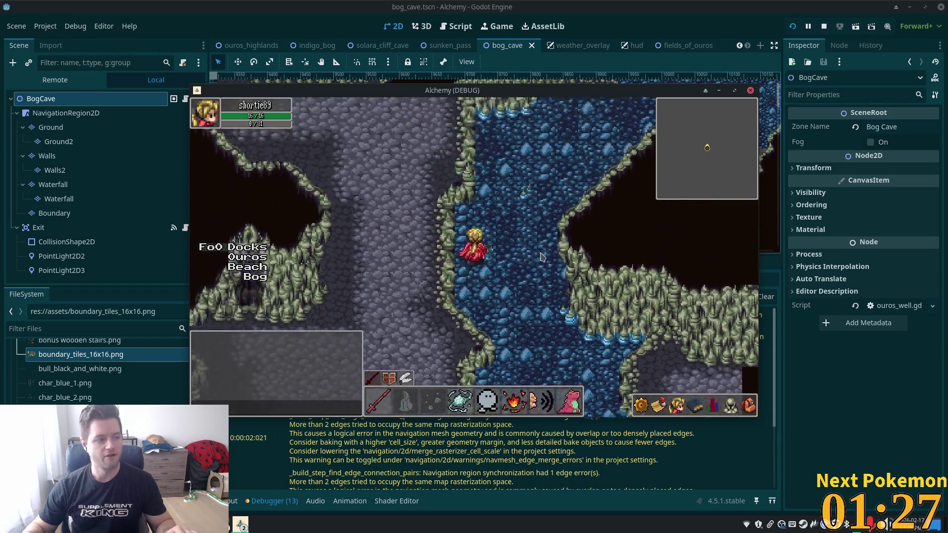
{"action": "key", "text": "Up"}
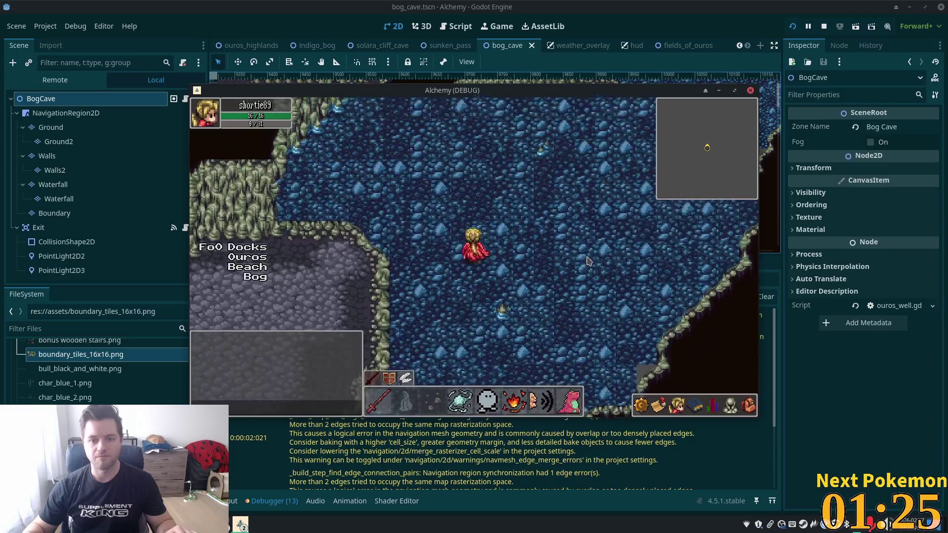
{"action": "key", "text": "F8"}
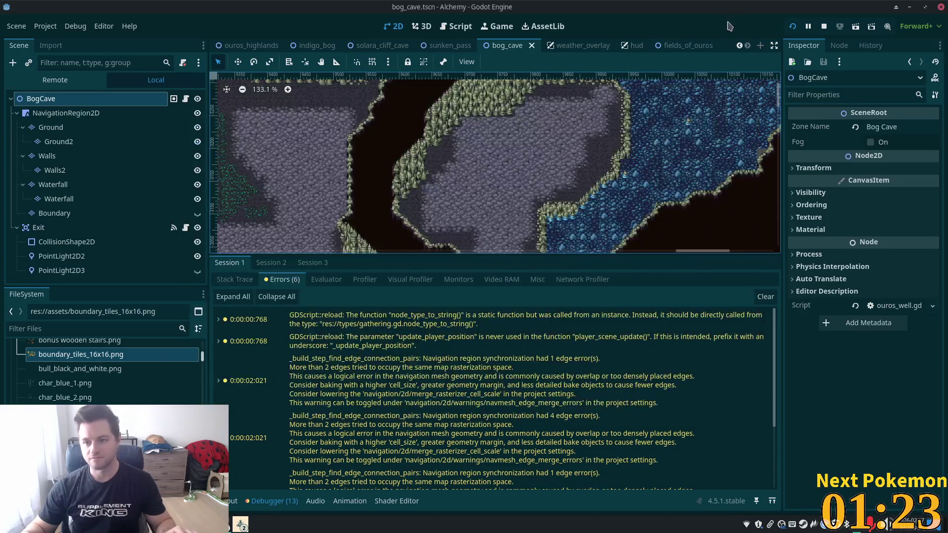
Select the Ground tile layer and bring the top of the cave chamber into view.
{"action": "scroll", "coordinate": [530, 104], "scroll_direction": "down", "scroll_amount": 6}
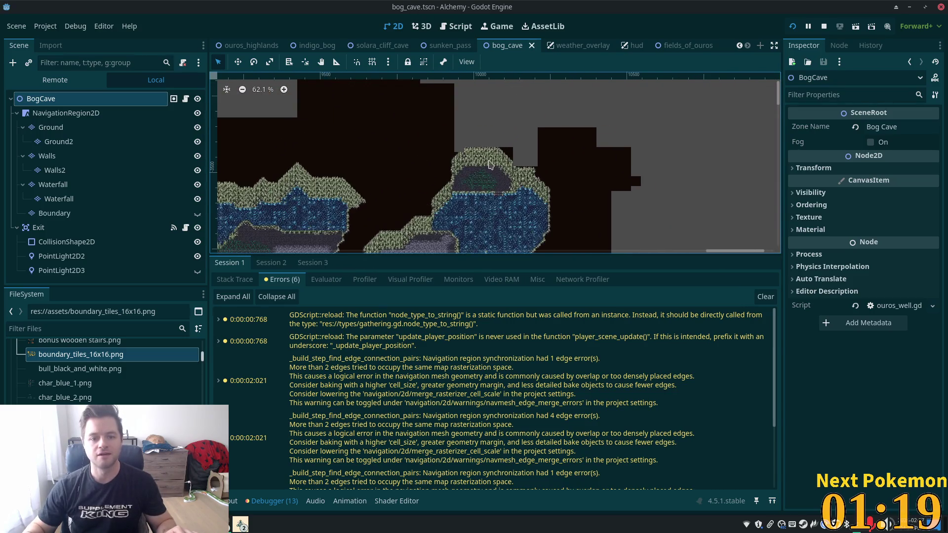
{"action": "scroll", "coordinate": [380, 163], "scroll_direction": "up", "scroll_amount": 3}
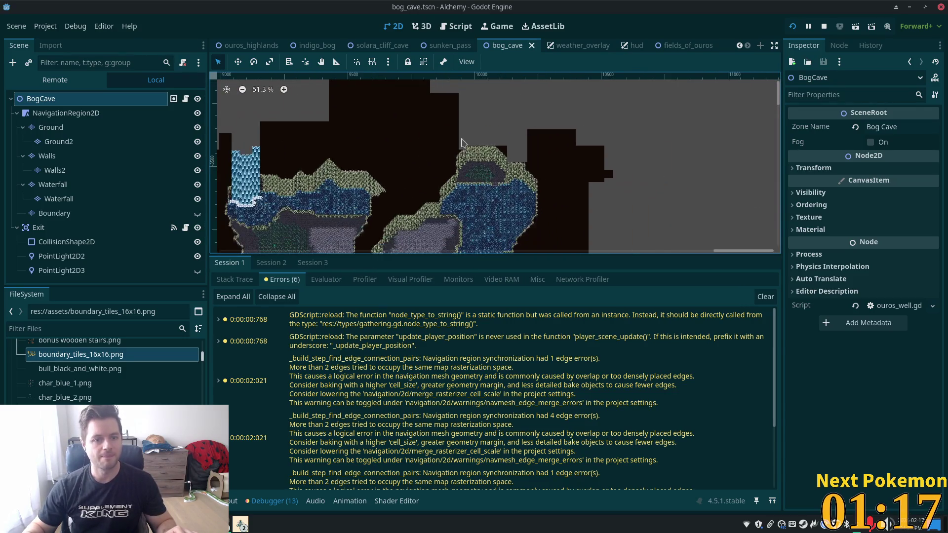
{"action": "scroll", "coordinate": [450, 151], "scroll_direction": "up", "scroll_amount": 3}
{"action": "scroll", "coordinate": [442, 154], "scroll_direction": "down", "scroll_amount": 2}
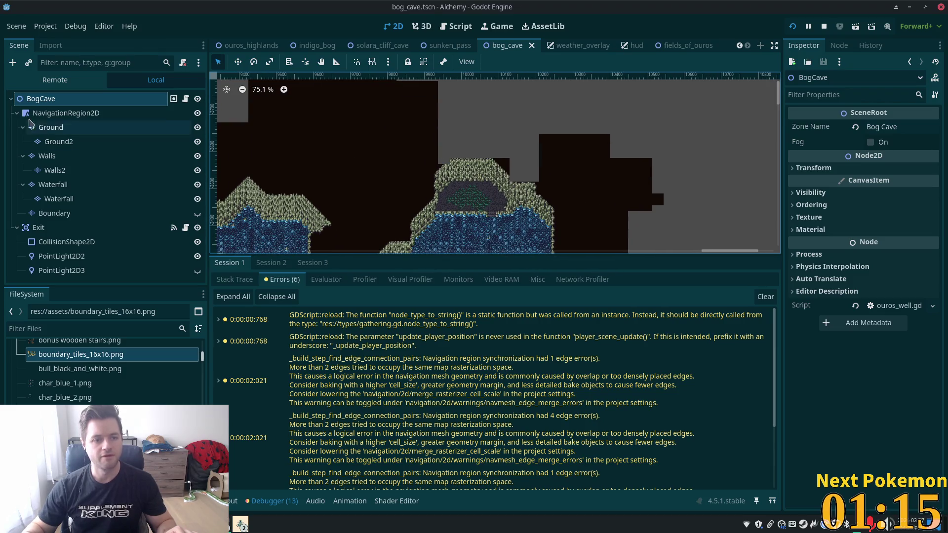
{"action": "left_click", "coordinate": [59, 128]}
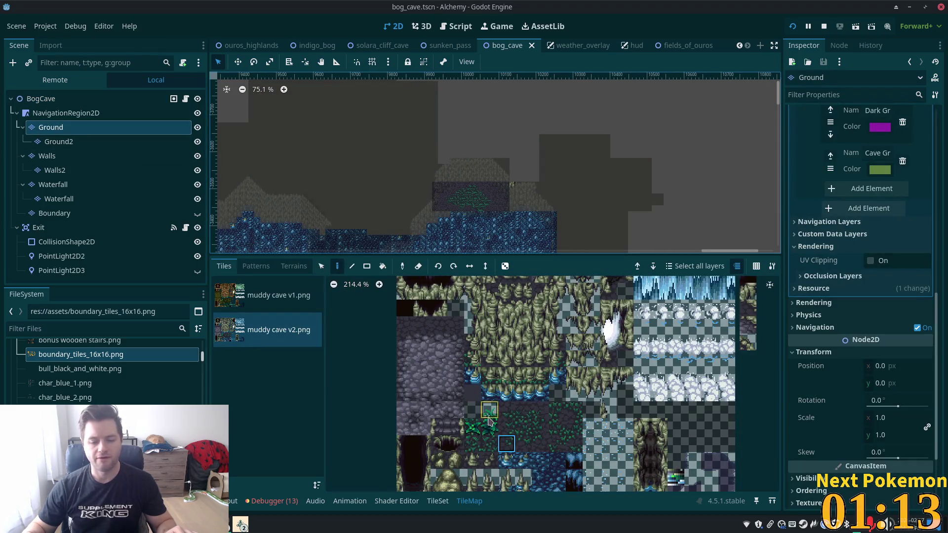
{"action": "scroll", "coordinate": [489, 422], "scroll_direction": "down", "scroll_amount": 4}
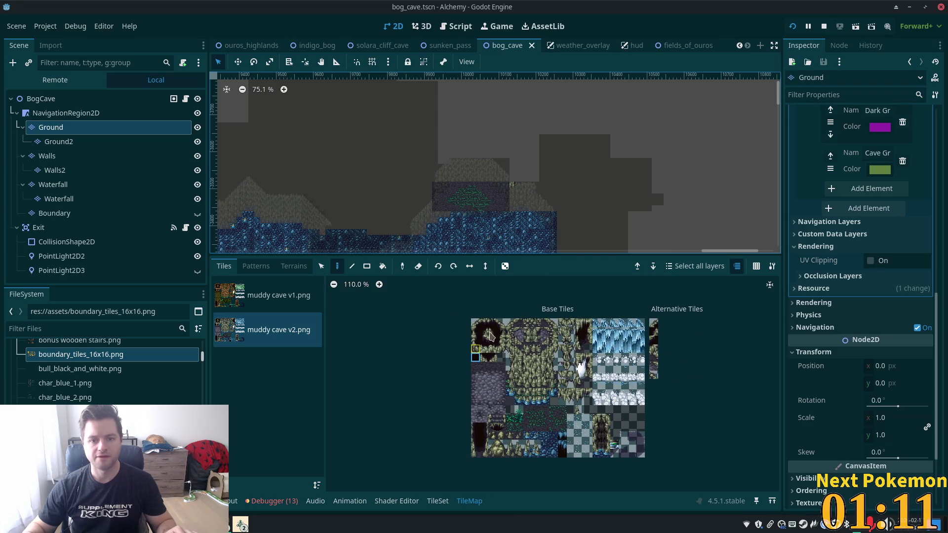
{"action": "left_click", "coordinate": [367, 267]}
{"action": "scroll", "coordinate": [443, 161], "scroll_direction": "up", "scroll_amount": 5}
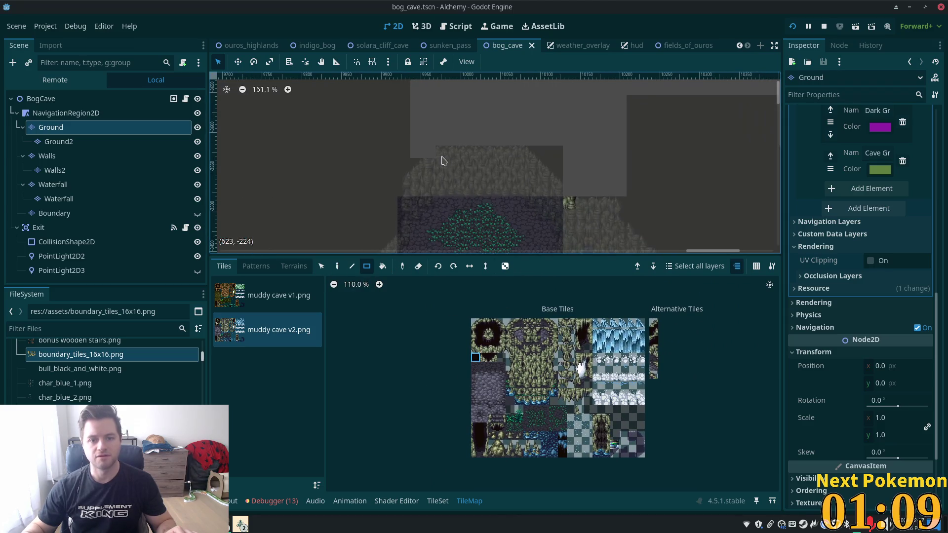
{"action": "left_click_drag", "start_coordinate": [427, 155], "coordinate": [417, 195]}
Paint a rock tile at the chamber's top-left corner, choose the dark void tile, and save the scene.
{"action": "scroll", "coordinate": [551, 363], "scroll_direction": "up", "scroll_amount": 4}
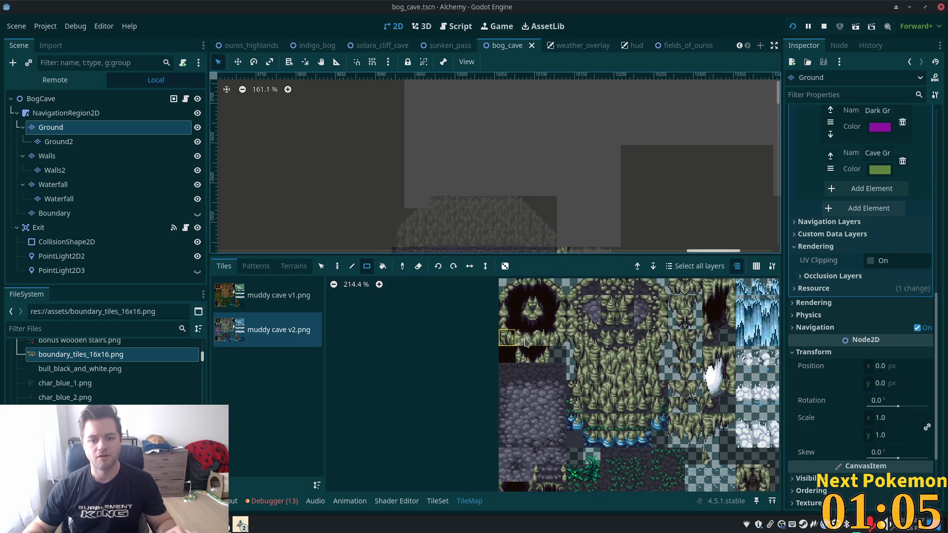
{"action": "left_click", "coordinate": [338, 266]}
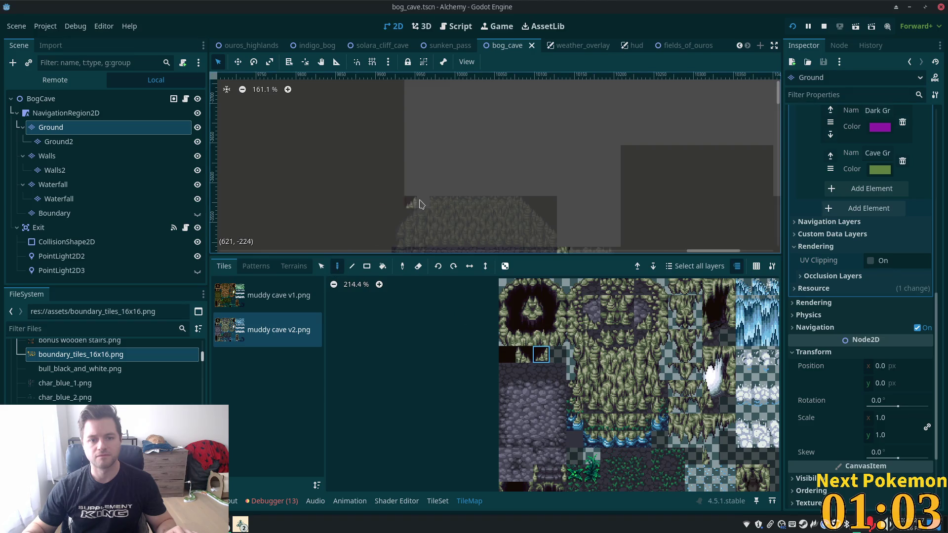
{"action": "left_click", "coordinate": [427, 204]}
{"action": "scroll", "coordinate": [496, 208], "scroll_direction": "up", "scroll_amount": 2}
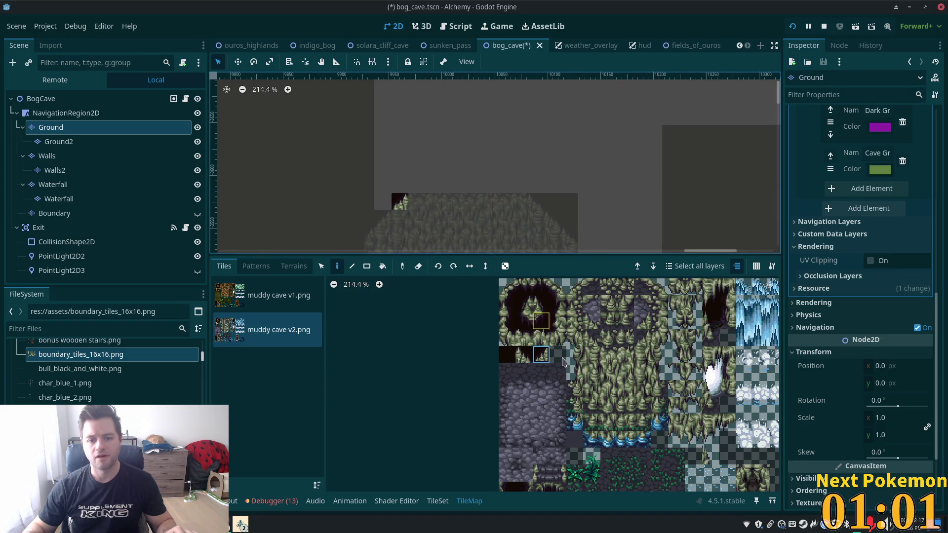
{"action": "left_click", "coordinate": [508, 351]}
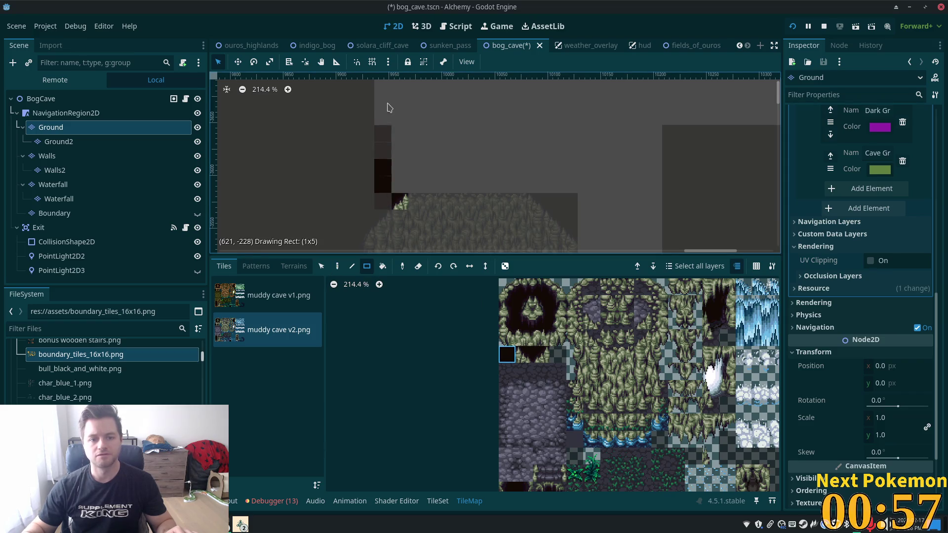
{"action": "scroll", "coordinate": [398, 201], "scroll_direction": "down", "scroll_amount": 5}
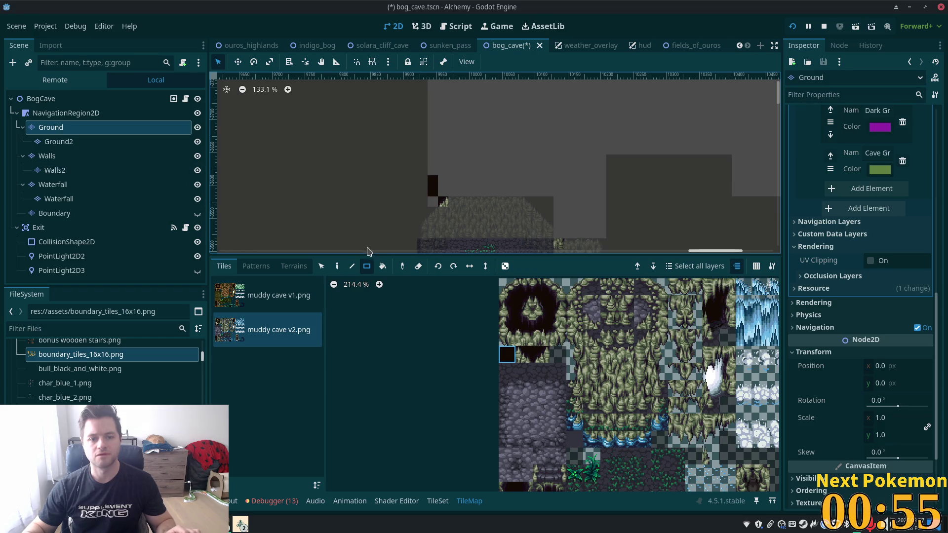
{"action": "key", "text": "ctrl+s"}
On the Walls layer, paint a column of dark wall tiles at the top-left of the cave rock.
{"action": "left_click", "coordinate": [49, 156]}
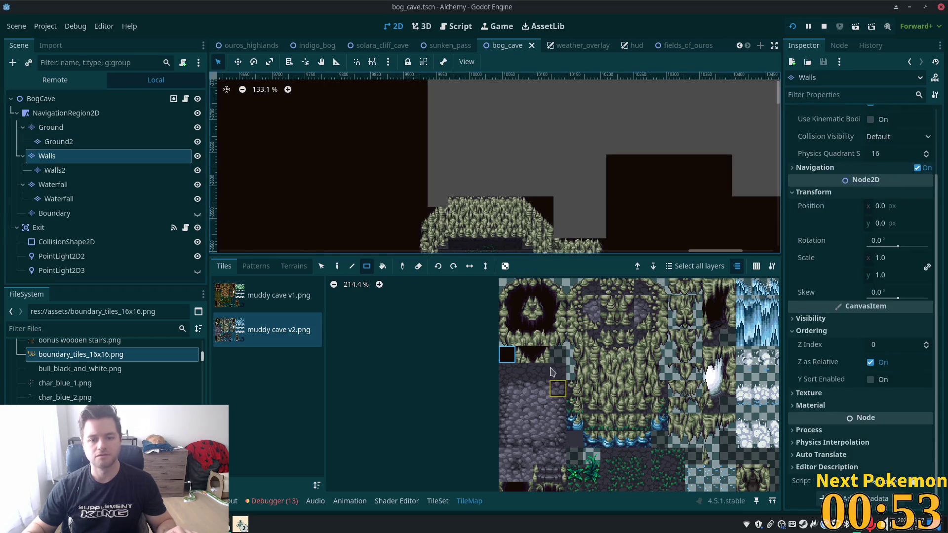
{"action": "left_click_drag", "start_coordinate": [442, 206], "coordinate": [445, 225]}
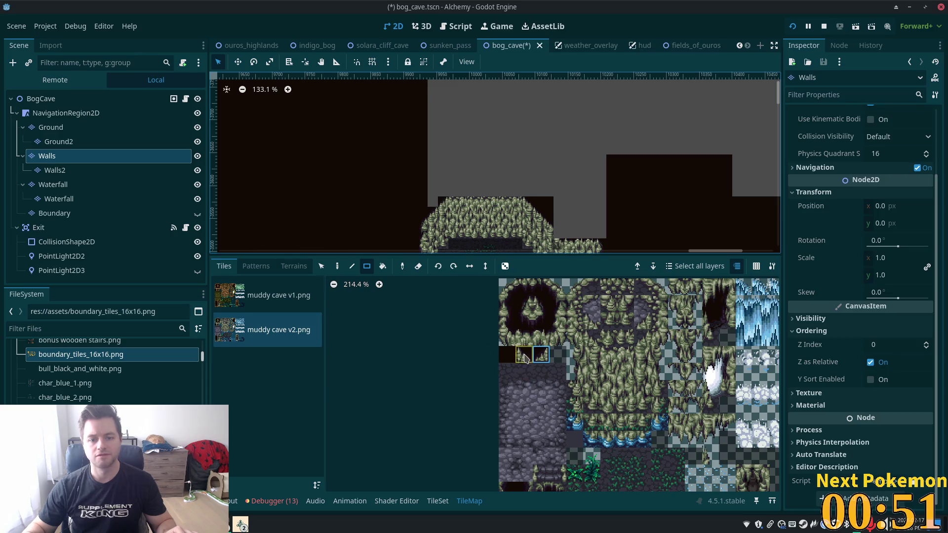
{"action": "left_click", "coordinate": [507, 354]}
{"action": "left_click_drag", "start_coordinate": [427, 203], "coordinate": [437, 59]}
{"action": "mouse_move", "coordinate": [442, 197]}
{"action": "left_mouse_down"}
{"action": "mouse_move", "coordinate": [553, 175]}
{"action": "mouse_move", "coordinate": [604, 82]}
{"action": "mouse_move", "coordinate": [550, 79]}
{"action": "left_mouse_up"}
Fill the remaining grey gap and the notch right of the wall with dark wall tiles.
{"action": "scroll", "coordinate": [593, 190], "scroll_direction": "up", "scroll_amount": 3}
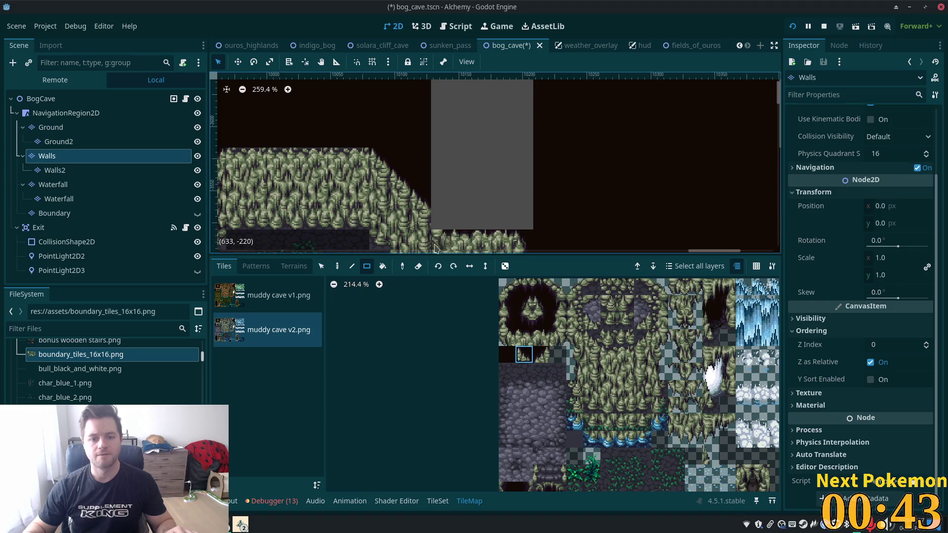
{"action": "left_click", "coordinate": [441, 220]}
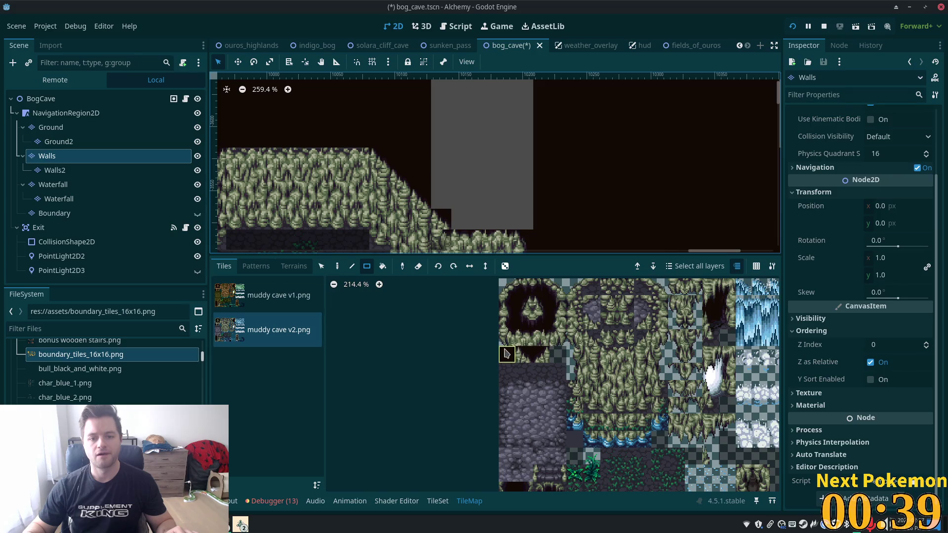
{"action": "mouse_move", "coordinate": [458, 225]}
{"action": "left_mouse_down"}
{"action": "mouse_move", "coordinate": [543, 197]}
{"action": "mouse_move", "coordinate": [529, 81]}
{"action": "left_mouse_up"}
{"action": "scroll", "coordinate": [590, 213], "scroll_direction": "down", "scroll_amount": 10}
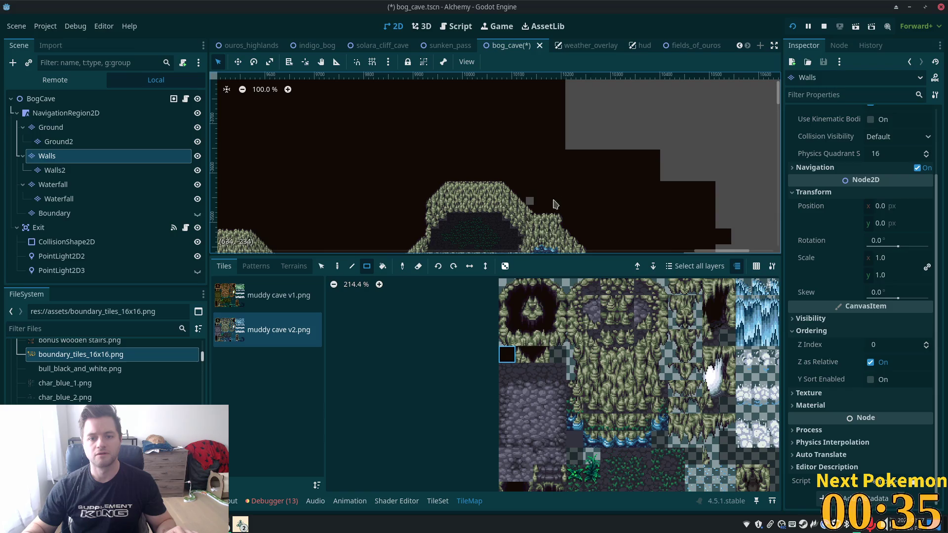
{"action": "scroll", "coordinate": [548, 139], "scroll_direction": "right", "scroll_amount": 5}
{"action": "scroll", "coordinate": [548, 138], "scroll_direction": "down", "scroll_amount": 2}
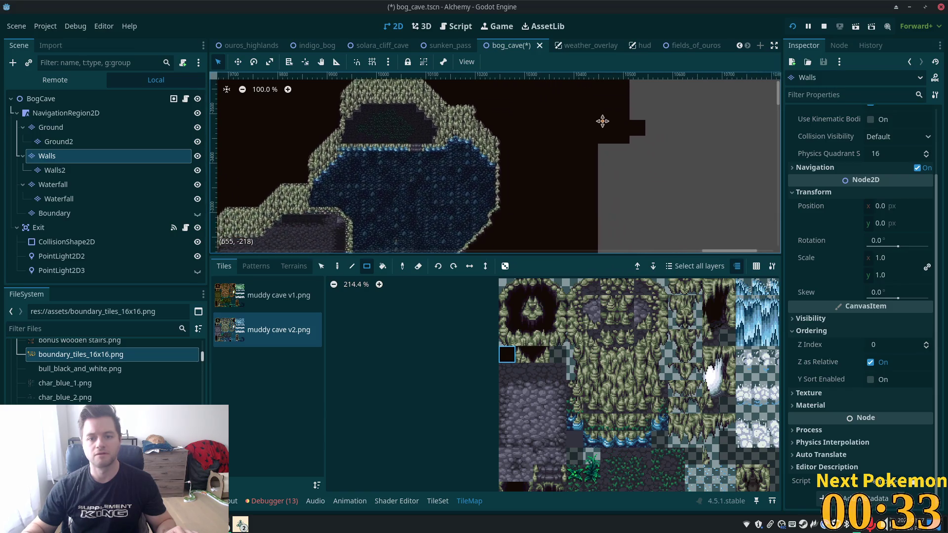
{"action": "left_click_drag", "start_coordinate": [551, 148], "coordinate": [579, 203]}
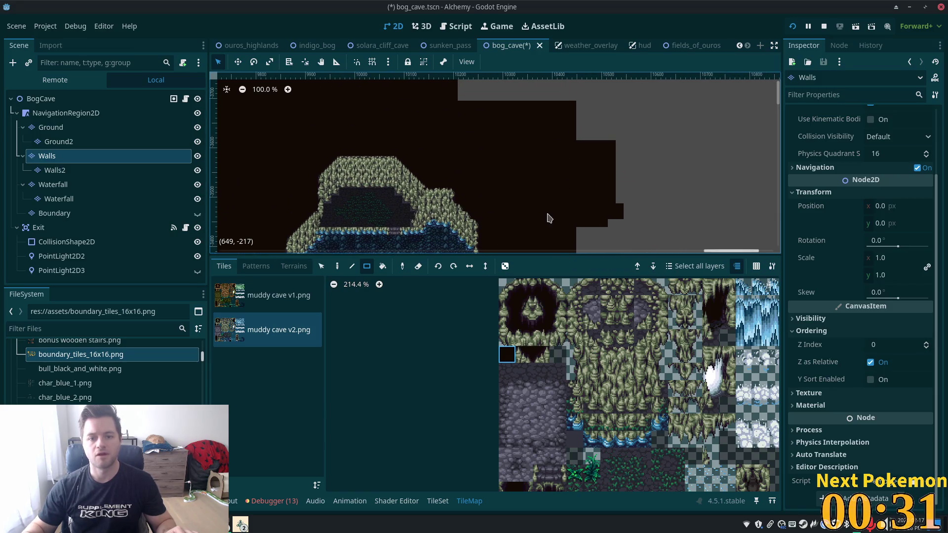
{"action": "scroll", "coordinate": [549, 218], "scroll_direction": "up", "scroll_amount": 8}
{"action": "scroll", "coordinate": [549, 218], "scroll_direction": "left", "scroll_amount": 3}
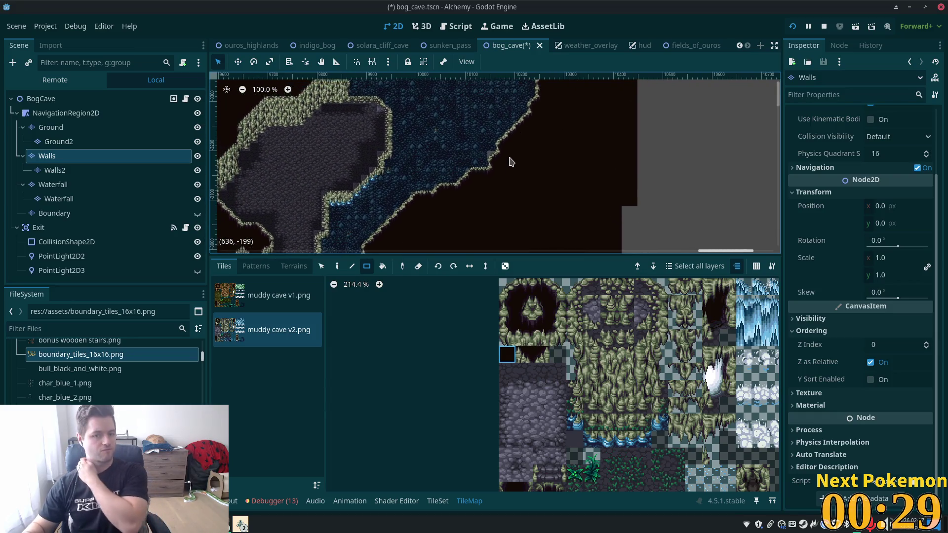
{"action": "scroll", "coordinate": [510, 163], "scroll_direction": "up", "scroll_amount": 5}
Show the terrain sets for the Ground layer and select the BogCave root node.
{"action": "left_click", "coordinate": [51, 127]}
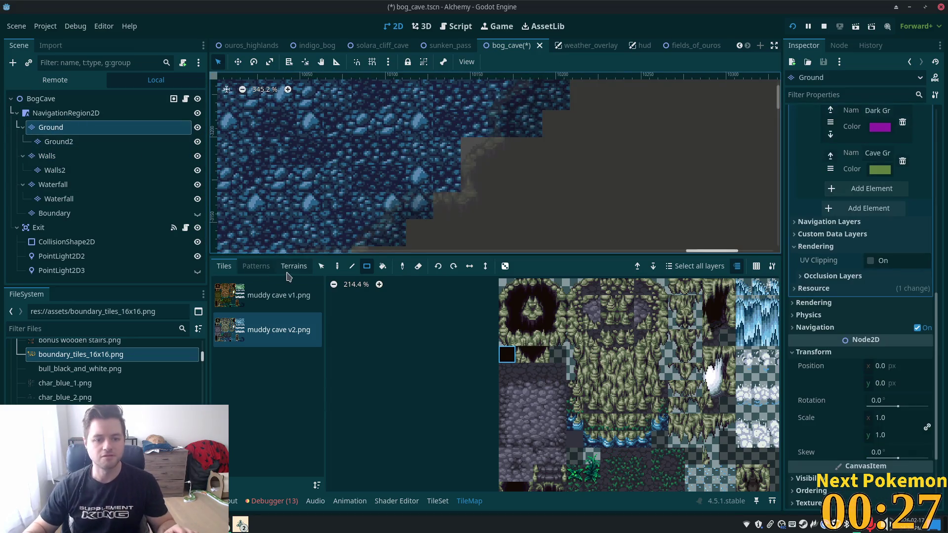
{"action": "left_click", "coordinate": [293, 266]}
{"action": "scroll", "coordinate": [508, 142], "scroll_direction": "down", "scroll_amount": 3}
{"action": "scroll", "coordinate": [508, 141], "scroll_direction": "left", "scroll_amount": 3}
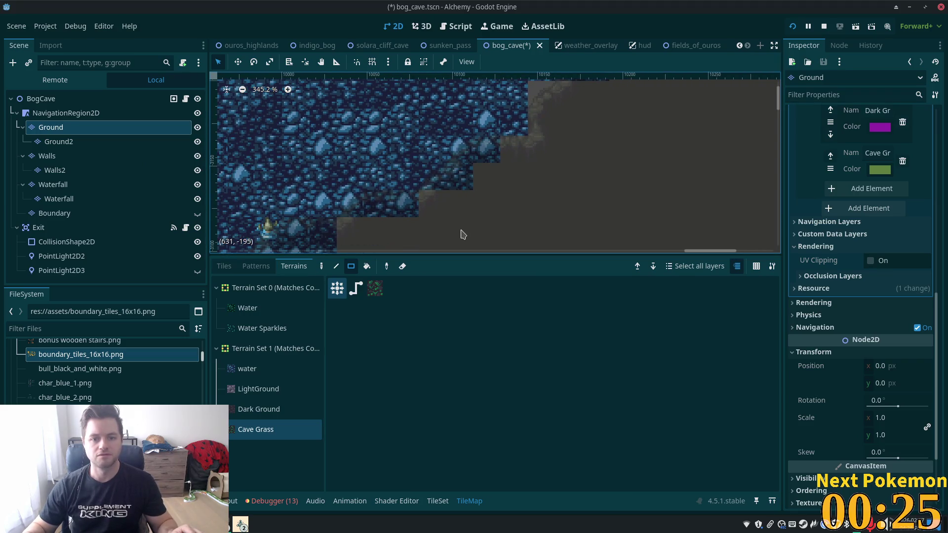
{"action": "left_click", "coordinate": [44, 101]}
{"action": "scroll", "coordinate": [571, 201], "scroll_direction": "up", "scroll_amount": 4}
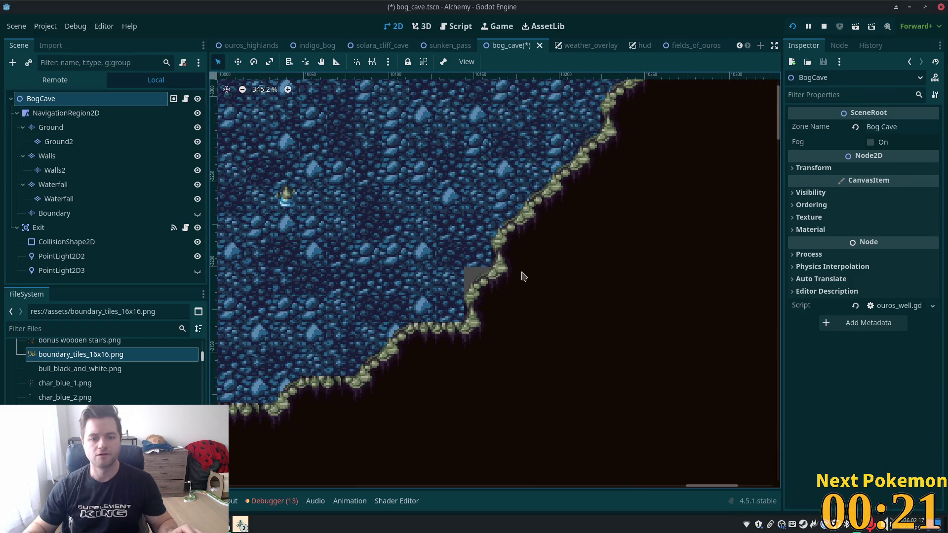
{"action": "scroll", "coordinate": [525, 278], "scroll_direction": "up", "scroll_amount": 1}
{"action": "scroll", "coordinate": [490, 291], "scroll_direction": "up", "scroll_amount": 11}
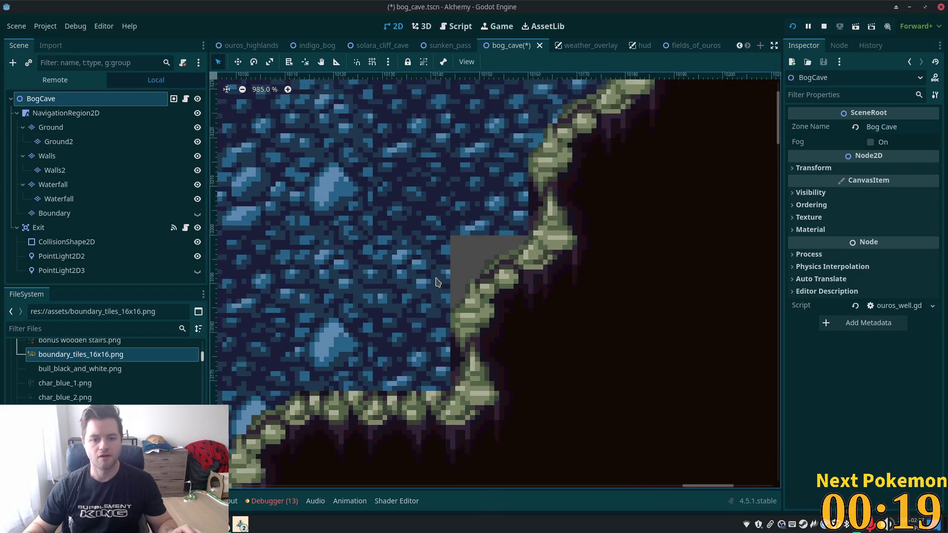
Choose the water terrain on the Ground layer and save the bog_cave scene.
{"action": "left_click", "coordinate": [47, 127]}
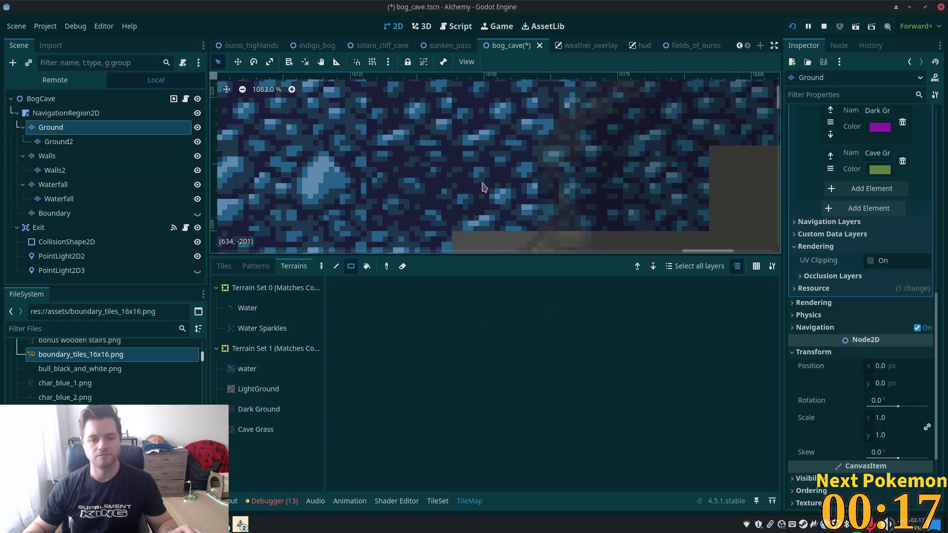
{"action": "left_click", "coordinate": [272, 368]}
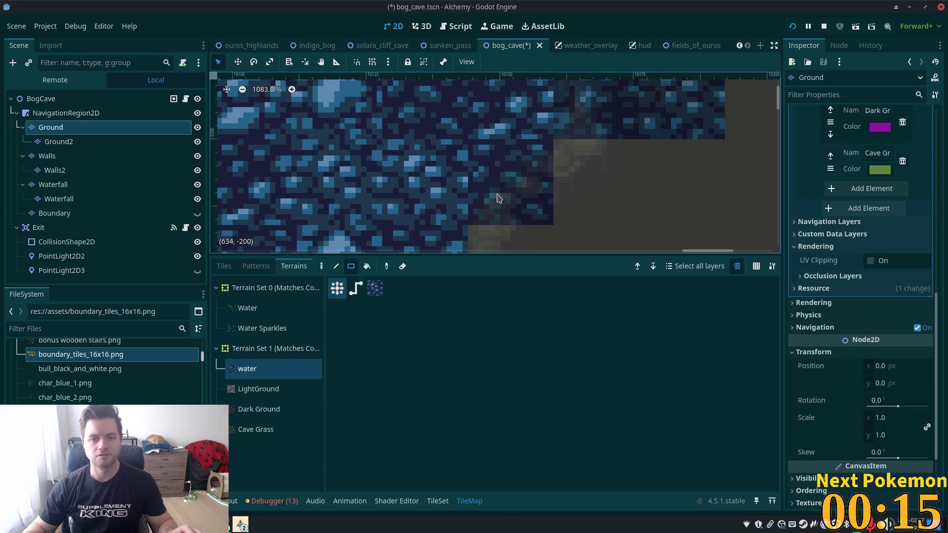
{"action": "key", "text": "ctrl+s"}
{"action": "scroll", "coordinate": [474, 230], "scroll_direction": "down", "scroll_amount": 13}
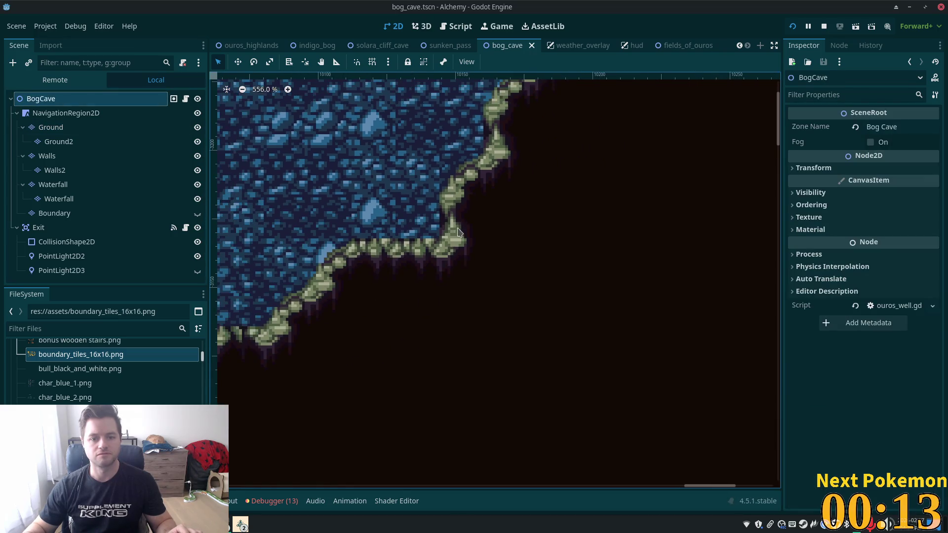
{"action": "scroll", "coordinate": [461, 228], "scroll_direction": "down", "scroll_amount": 13}
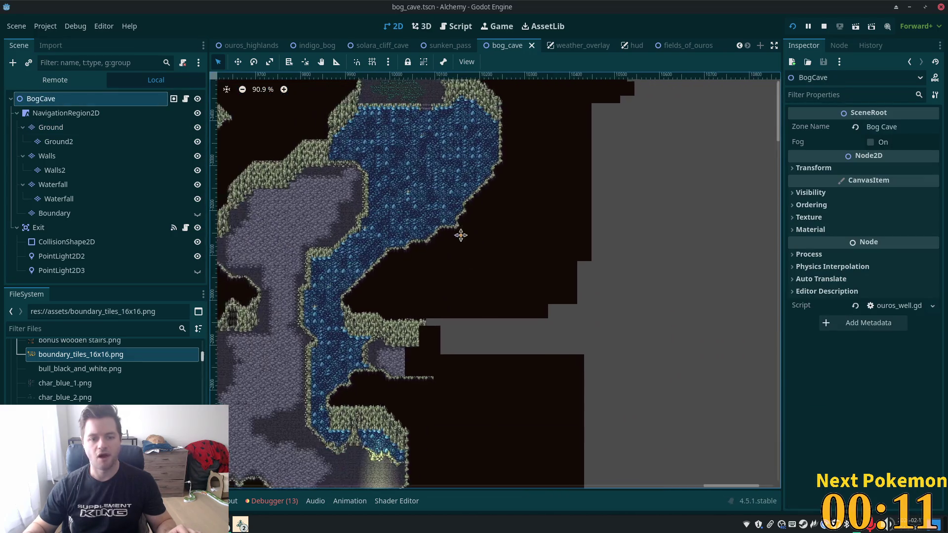
{"action": "scroll", "coordinate": [545, 322], "scroll_direction": "up", "scroll_amount": 5}
{"action": "scroll", "coordinate": [518, 281], "scroll_direction": "left", "scroll_amount": 5}
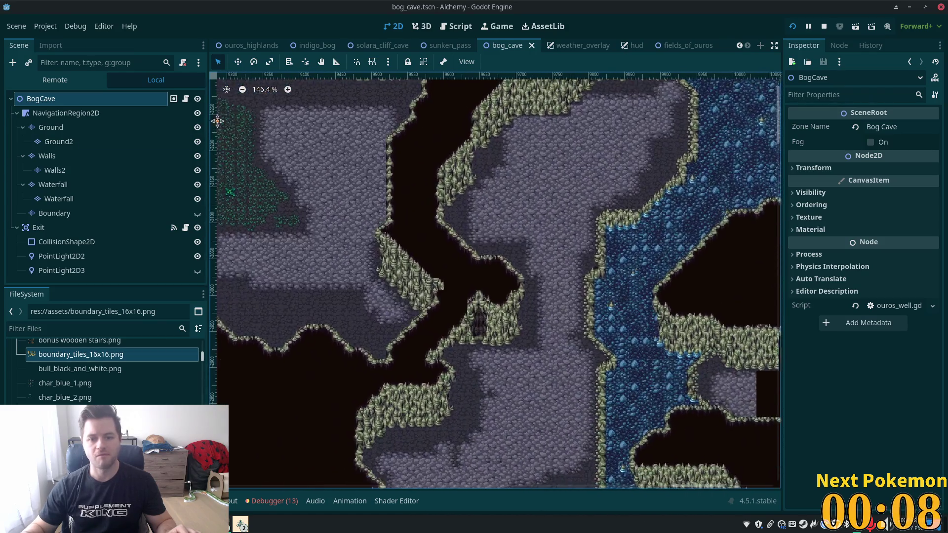
{"action": "mouse_move", "coordinate": [217, 121]}
{"action": "left_mouse_down"}
{"action": "mouse_move", "coordinate": [457, 271]}
{"action": "mouse_move", "coordinate": [594, 374]}
{"action": "mouse_move", "coordinate": [585, 368]}
{"action": "left_mouse_up"}
{"action": "scroll", "coordinate": [585, 369], "scroll_direction": "down", "scroll_amount": 3}
{"action": "scroll", "coordinate": [546, 271], "scroll_direction": "up", "scroll_amount": 2}
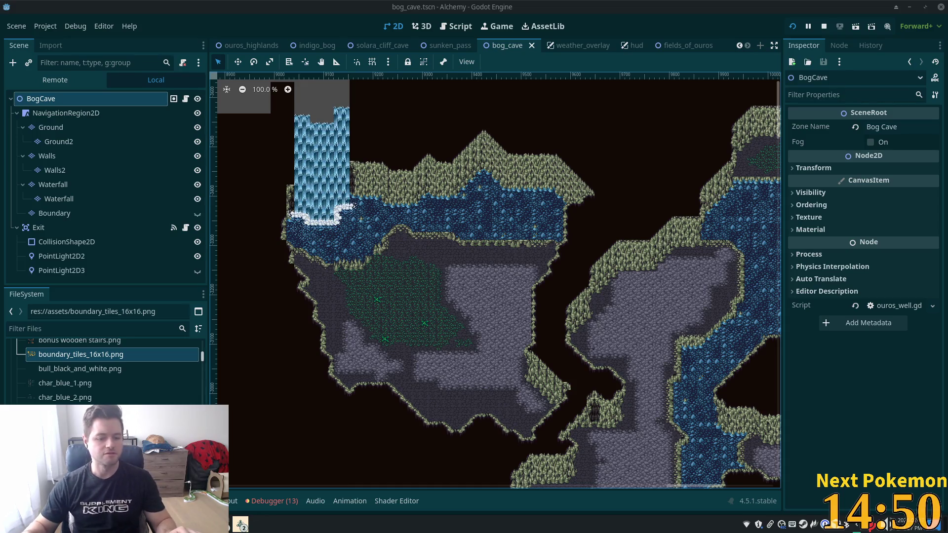
In the Pokémon extension, search the collection for 'lt rock' and sort the list by ID.
{"action": "mouse_move", "coordinate": [207, 524]}
{"action": "left_click", "coordinate": [249, 464]}
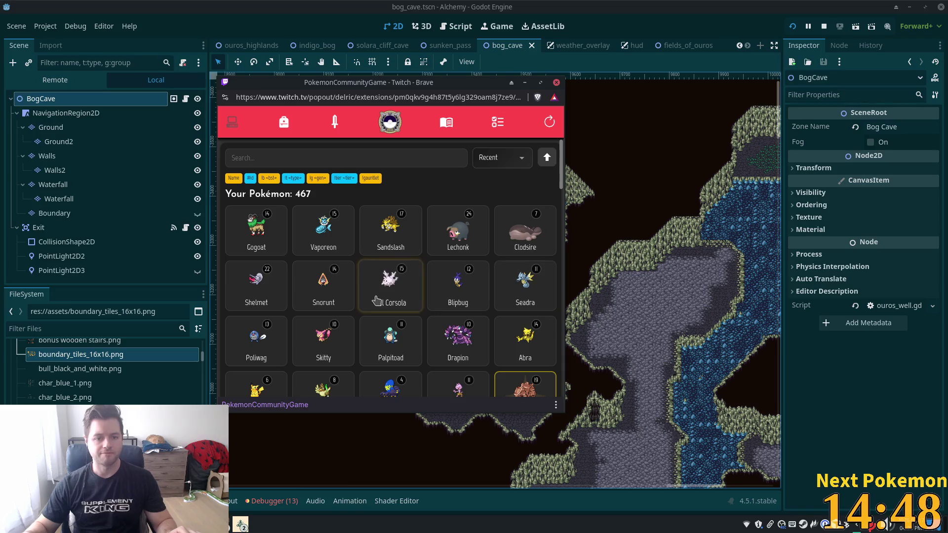
{"action": "left_click", "coordinate": [377, 161]}
{"action": "type", "text": "lt rock"}
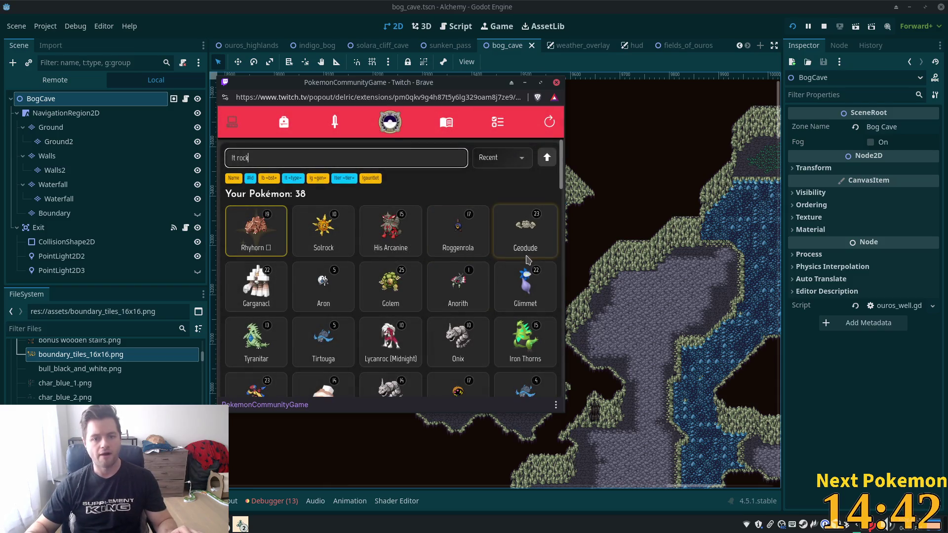
{"action": "scroll", "coordinate": [467, 252], "scroll_direction": "down", "scroll_amount": 5}
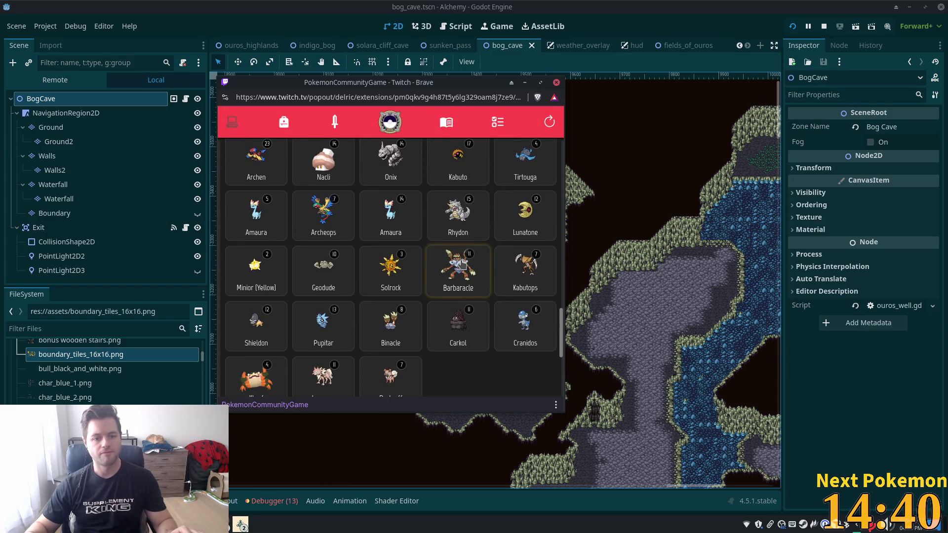
{"action": "scroll", "coordinate": [461, 265], "scroll_direction": "down", "scroll_amount": 1}
{"action": "scroll", "coordinate": [493, 293], "scroll_direction": "up", "scroll_amount": 4}
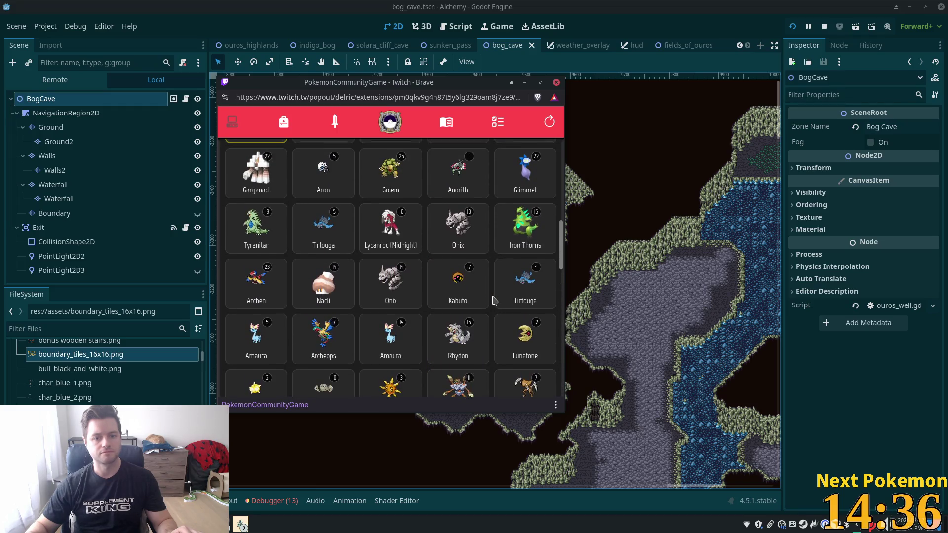
{"action": "scroll", "coordinate": [494, 296], "scroll_direction": "up", "scroll_amount": 3}
{"action": "left_click", "coordinate": [501, 157]}
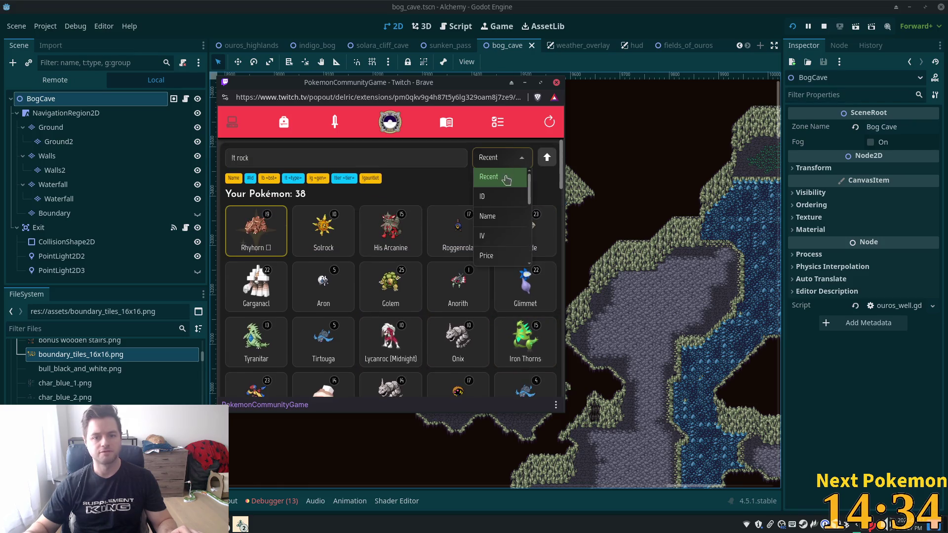
{"action": "left_click", "coordinate": [484, 197]}
{"action": "scroll", "coordinate": [385, 278], "scroll_direction": "down", "scroll_amount": 5}
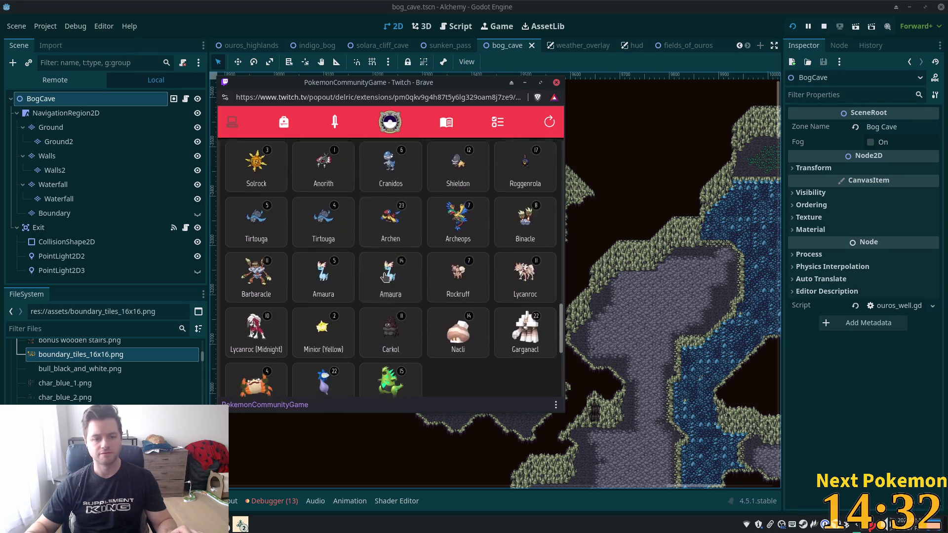
{"action": "scroll", "coordinate": [385, 277], "scroll_direction": "up", "scroll_amount": 2}
Wondertrade the level 5 Tirtouga, close the received Roggenrola's details, and open the missions list.
{"action": "left_click", "coordinate": [323, 311]}
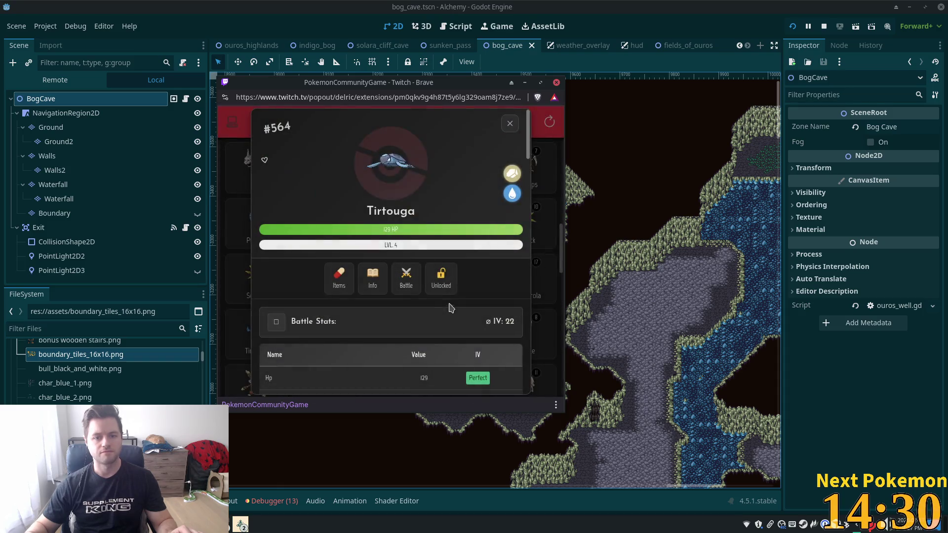
{"action": "left_click", "coordinate": [510, 123]}
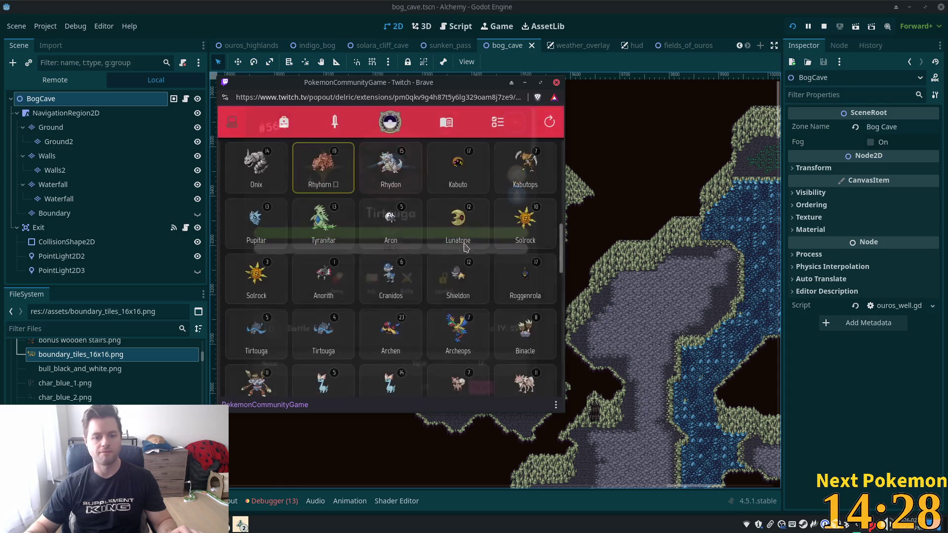
{"action": "left_click", "coordinate": [256, 334]}
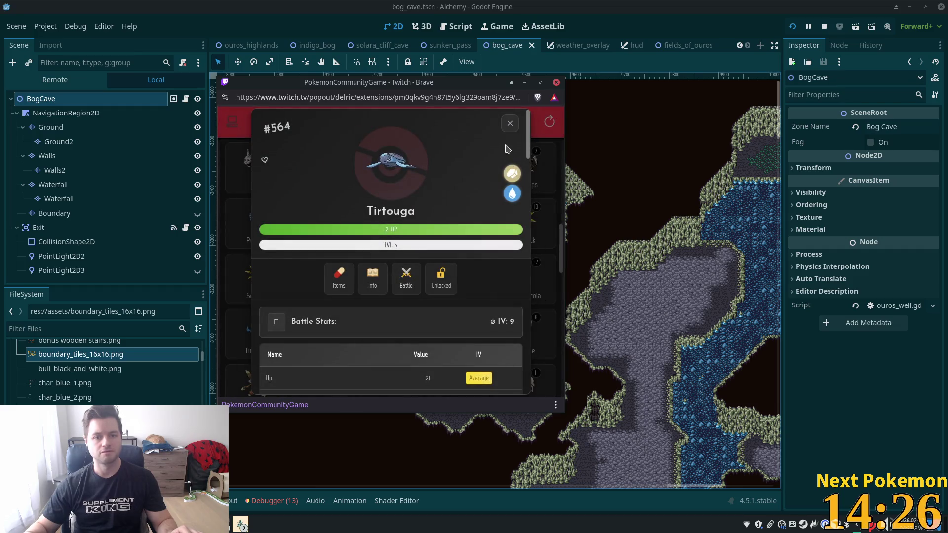
{"action": "left_click", "coordinate": [510, 123]}
{"action": "left_click", "coordinate": [256, 334]}
{"action": "scroll", "coordinate": [457, 309], "scroll_direction": "down", "scroll_amount": 5}
{"action": "scroll", "coordinate": [457, 309], "scroll_direction": "down", "scroll_amount": 5}
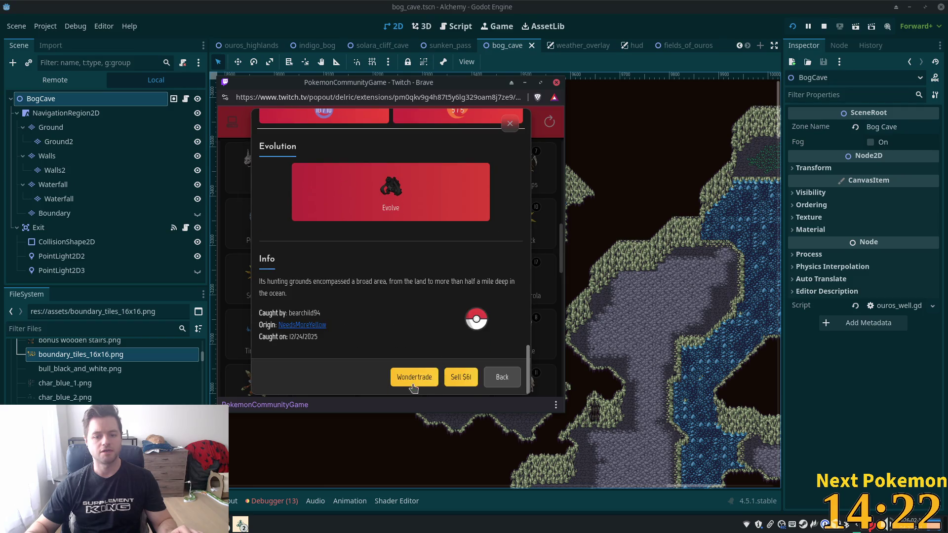
{"action": "left_click", "coordinate": [414, 378]}
{"action": "left_click", "coordinate": [394, 271]}
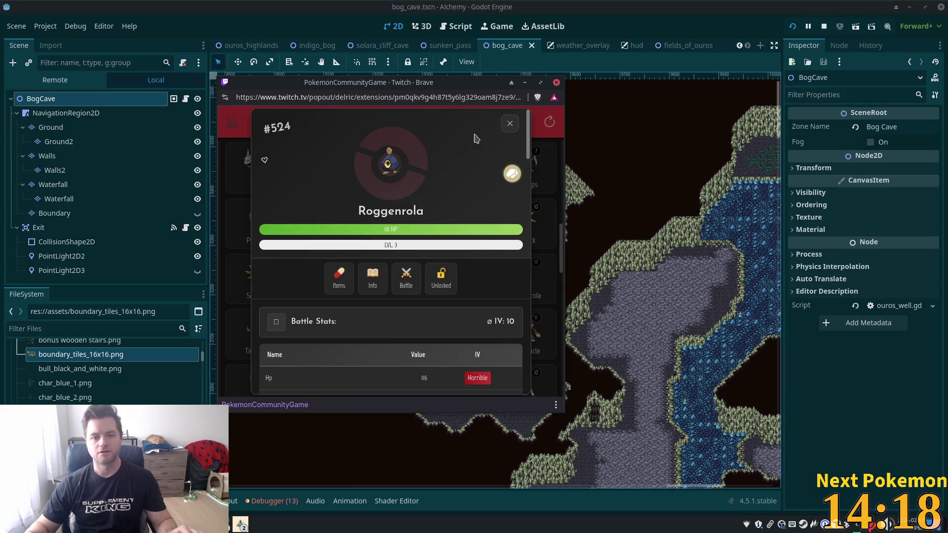
{"action": "left_click", "coordinate": [509, 124]}
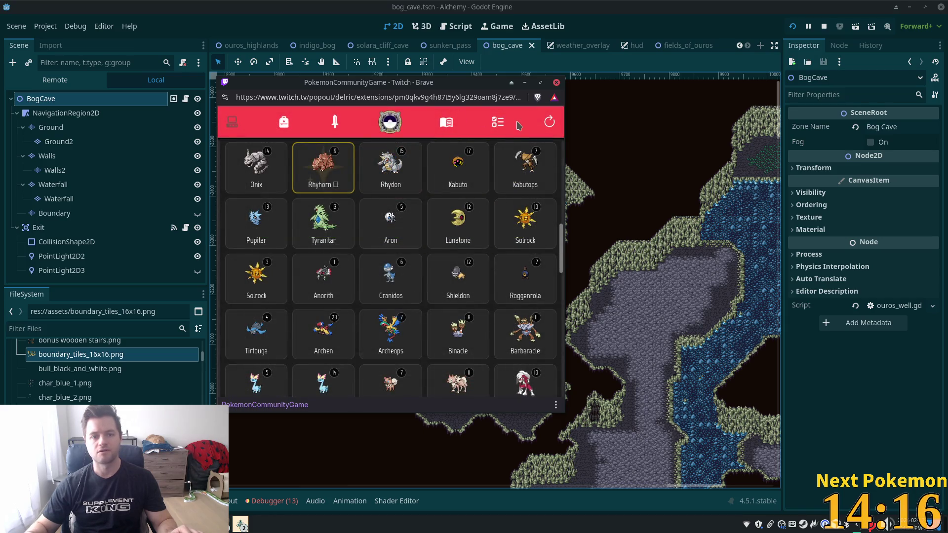
{"action": "left_click", "coordinate": [502, 126]}
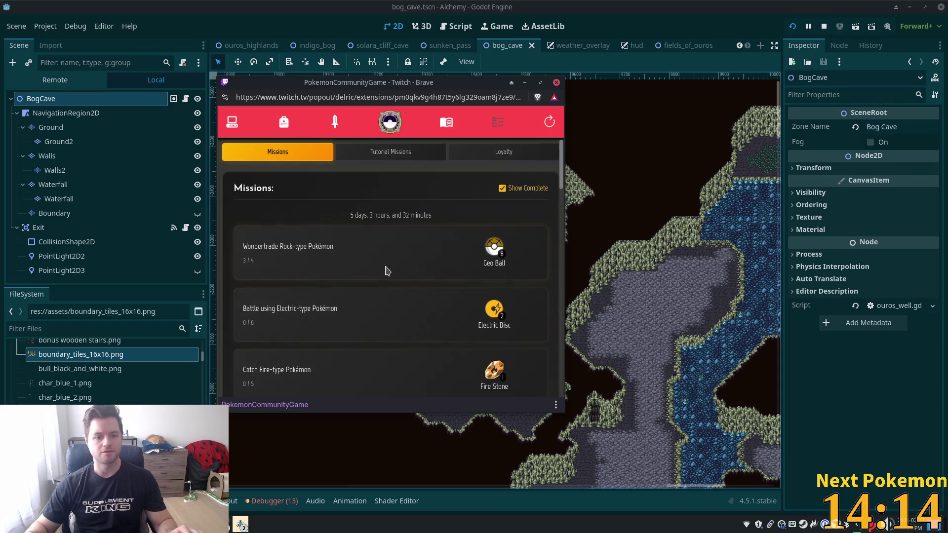
Check the Geo Ball reward description, then return to the Pokémon collection.
{"action": "left_click", "coordinate": [485, 252]}
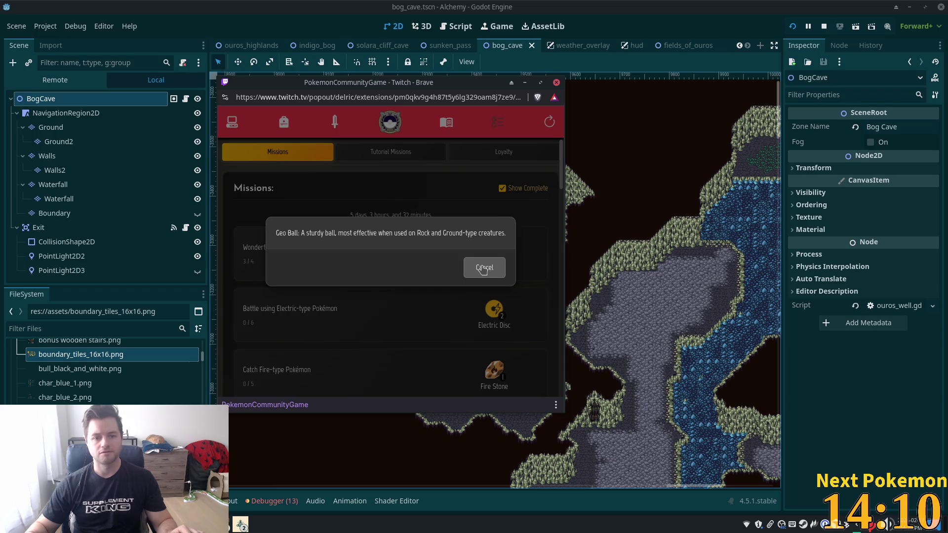
{"action": "left_click", "coordinate": [484, 269]}
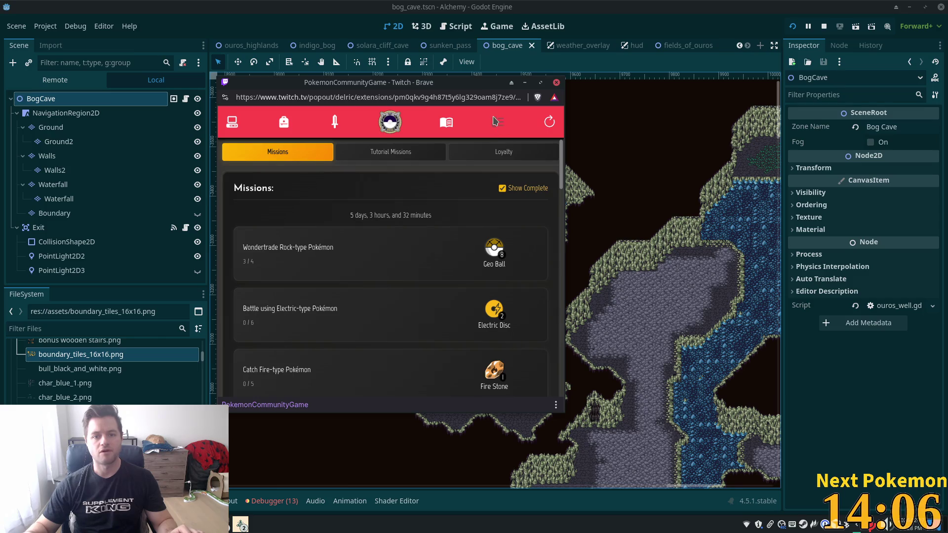
{"action": "left_click", "coordinate": [232, 123]}
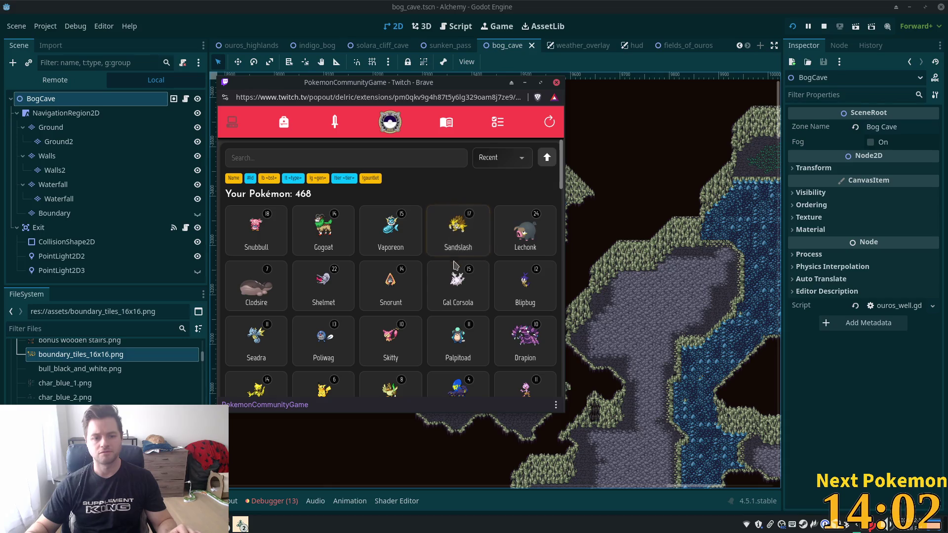
{"action": "scroll", "coordinate": [459, 277], "scroll_direction": "down", "scroll_amount": 3}
{"action": "scroll", "coordinate": [459, 277], "scroll_direction": "down", "scroll_amount": 2}
{"action": "scroll", "coordinate": [482, 239], "scroll_direction": "up", "scroll_amount": 5}
Search the collection for 'lt rock' and sort the results by ID.
{"action": "left_click", "coordinate": [250, 159]}
{"action": "type", "text": "lt rock"}
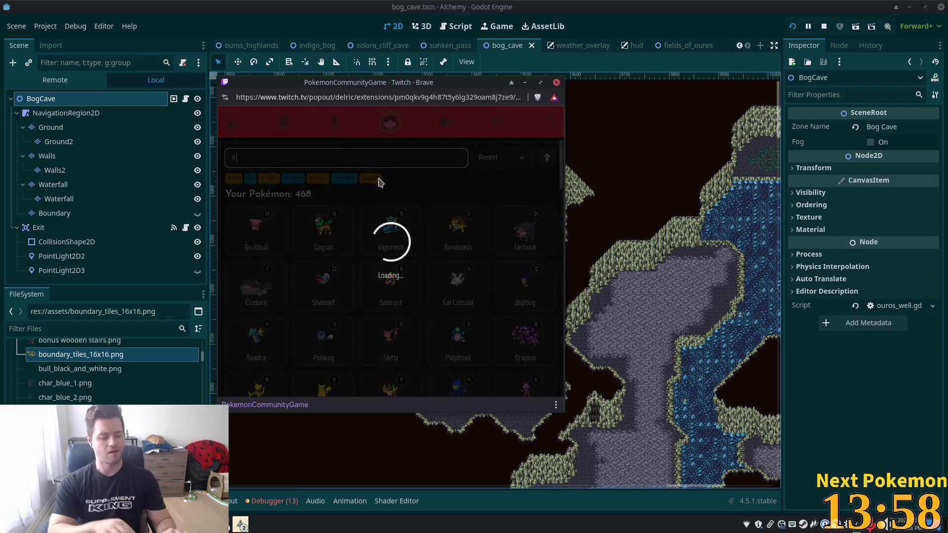
{"action": "left_click", "coordinate": [497, 159]}
{"action": "left_click", "coordinate": [489, 194]}
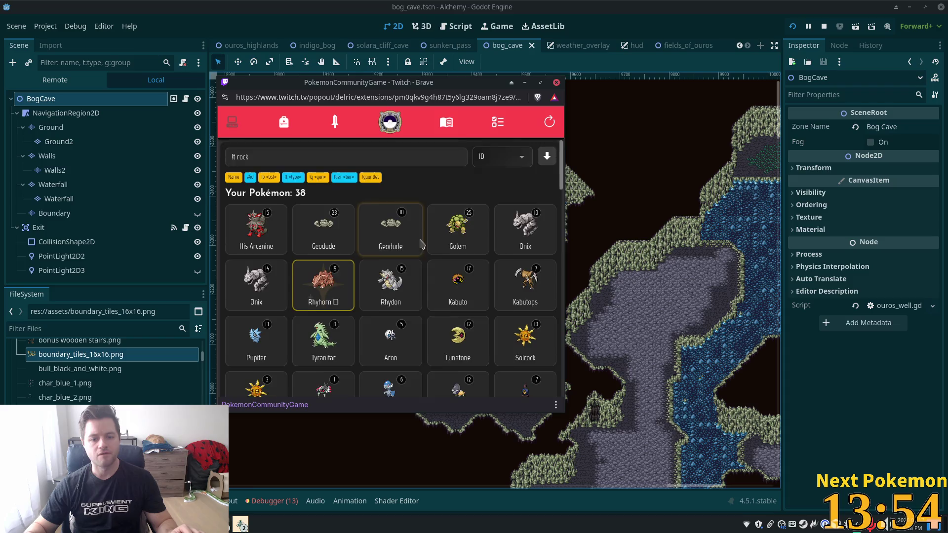
{"action": "scroll", "coordinate": [486, 274], "scroll_direction": "down", "scroll_amount": 5}
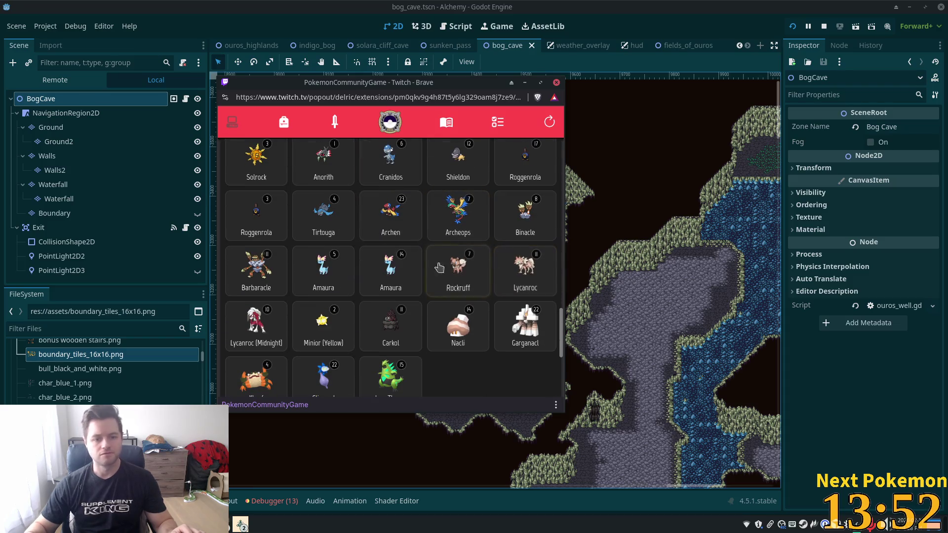
View two Roggenrolas' details, including the level 3 one, then return to the Godot editor.
{"action": "left_click", "coordinate": [253, 214]}
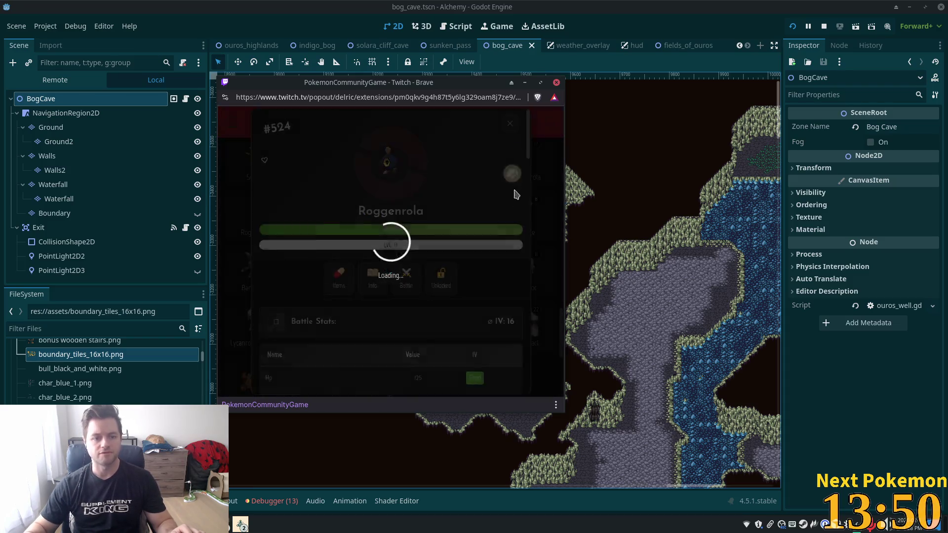
{"action": "left_click", "coordinate": [510, 124]}
{"action": "left_click", "coordinate": [518, 157]}
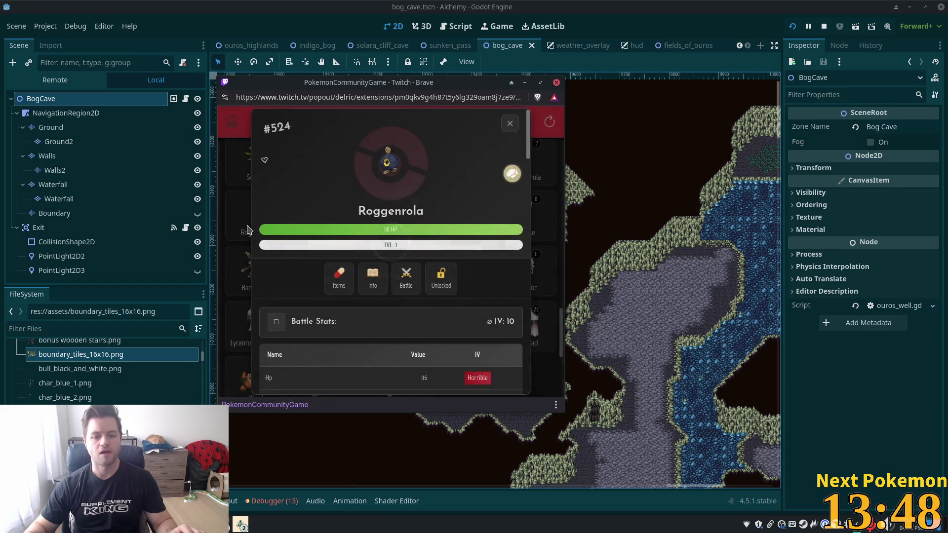
{"action": "scroll", "coordinate": [473, 298], "scroll_direction": "down", "scroll_amount": 10}
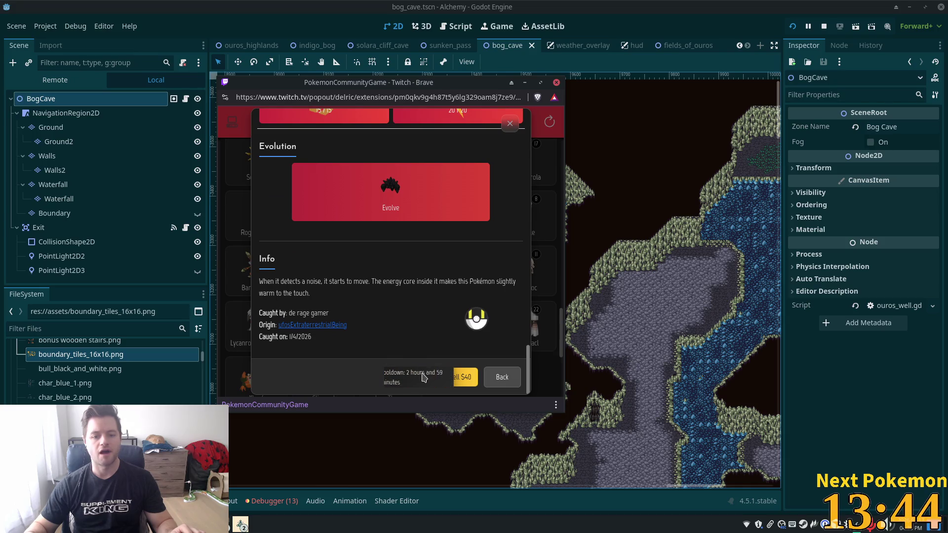
{"action": "left_click", "coordinate": [527, 158]}
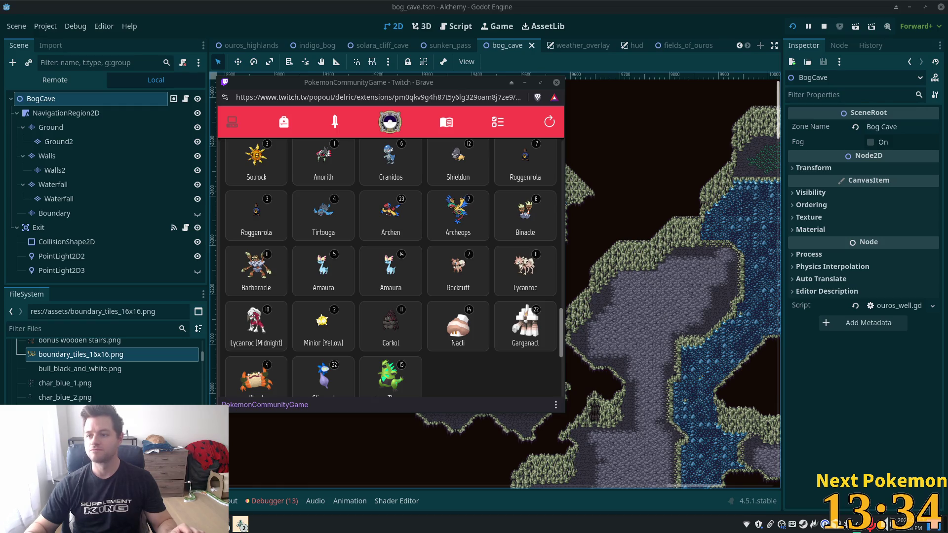
{"action": "left_click", "coordinate": [649, 92]}
In sunken_pass, copy the UtilityScenes branch holding Area2DWater and its CollisionPolygon2D.
{"action": "mouse_move", "coordinate": [629, 150]}
{"action": "left_mouse_down"}
{"action": "mouse_move", "coordinate": [339, 151]}
{"action": "mouse_move", "coordinate": [367, 30]}
{"action": "left_mouse_up"}
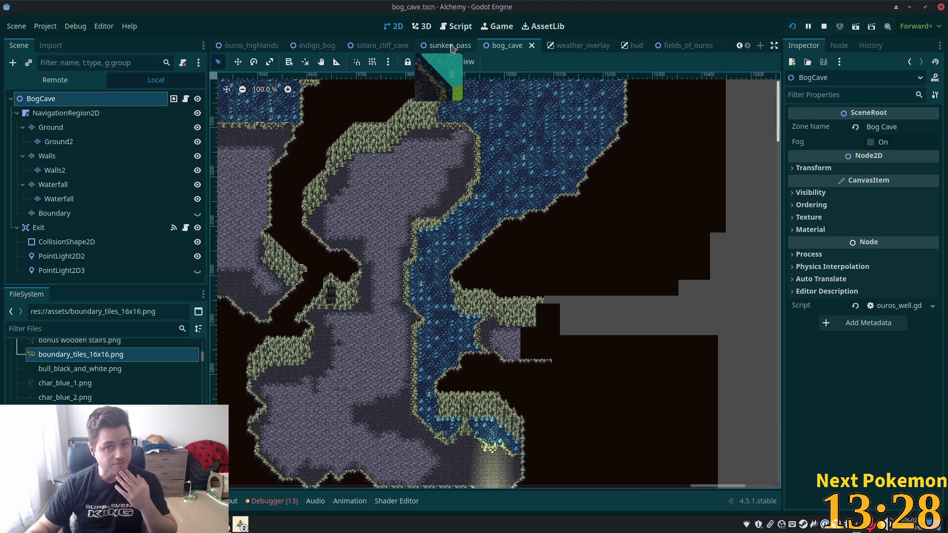
{"action": "left_click", "coordinate": [447, 45]}
{"action": "left_click", "coordinate": [70, 228]}
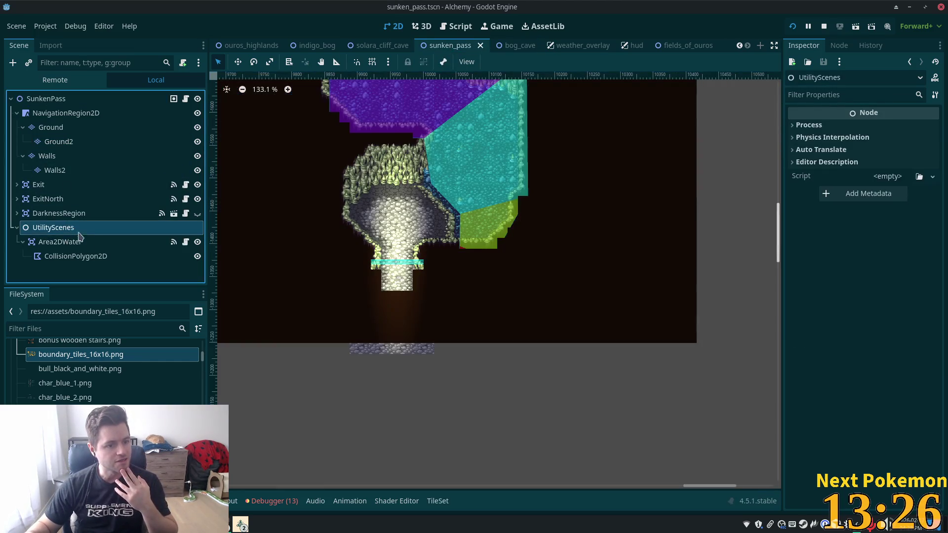
{"action": "left_click", "coordinate": [74, 243]}
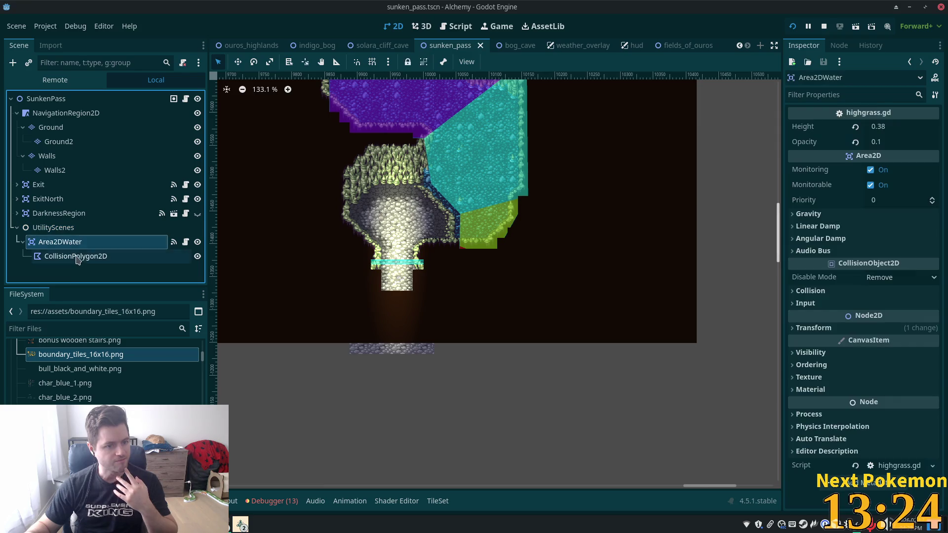
{"action": "left_click", "coordinate": [77, 258]}
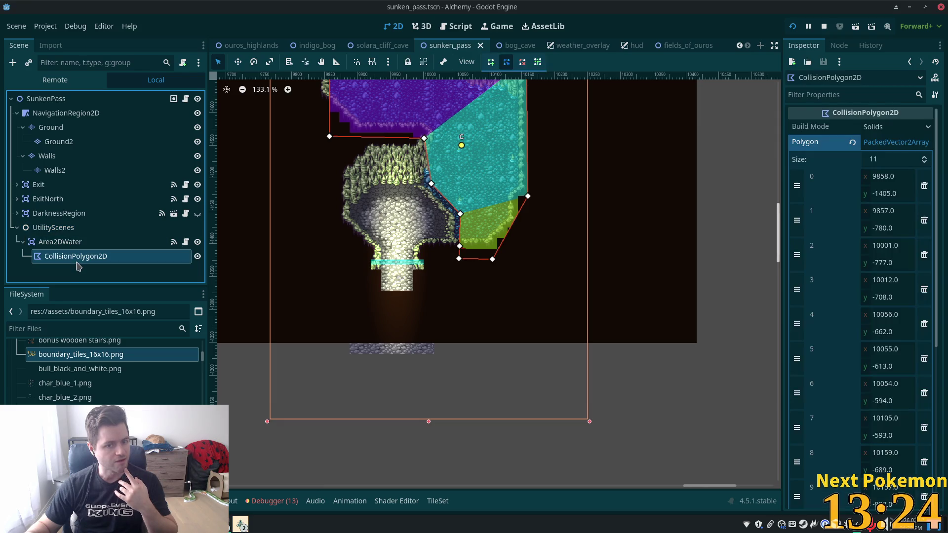
{"action": "left_click", "coordinate": [58, 230]}
{"action": "right_click", "coordinate": [58, 230]}
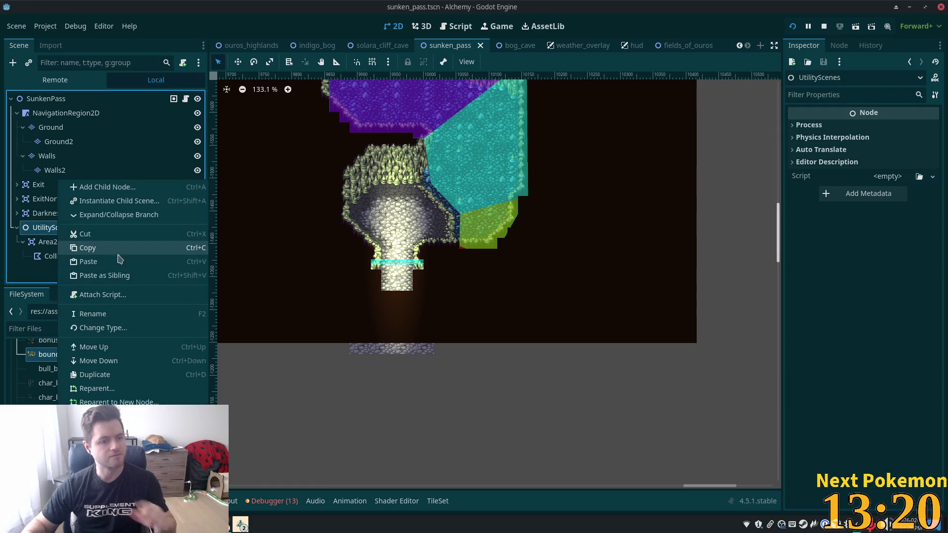
{"action": "left_click", "coordinate": [106, 248]}
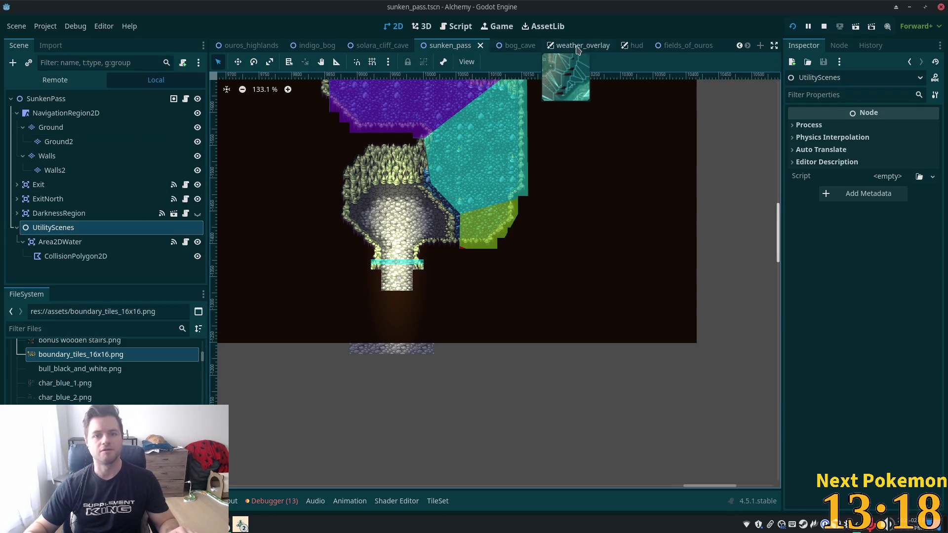
Paste UtilityScenes under BogCave in bog_cave and revert the CollisionPolygon2D's Polygon points.
{"action": "mouse_move", "coordinate": [546, 46]}
{"action": "left_click", "coordinate": [511, 46]}
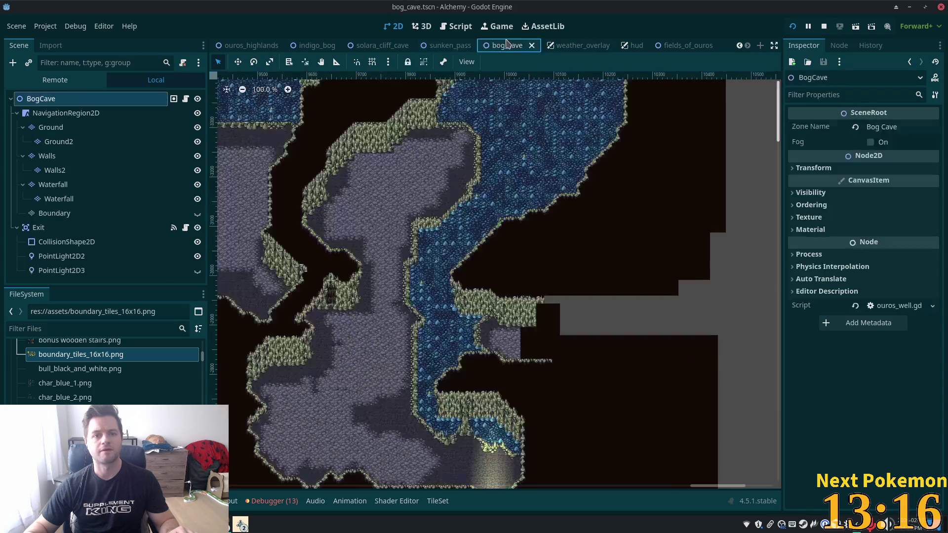
{"action": "left_click", "coordinate": [17, 227]}
{"action": "left_click", "coordinate": [23, 184]}
{"action": "left_click", "coordinate": [23, 156]}
{"action": "left_click", "coordinate": [22, 127]}
{"action": "left_click", "coordinate": [16, 113]}
{"action": "right_click", "coordinate": [27, 99]}
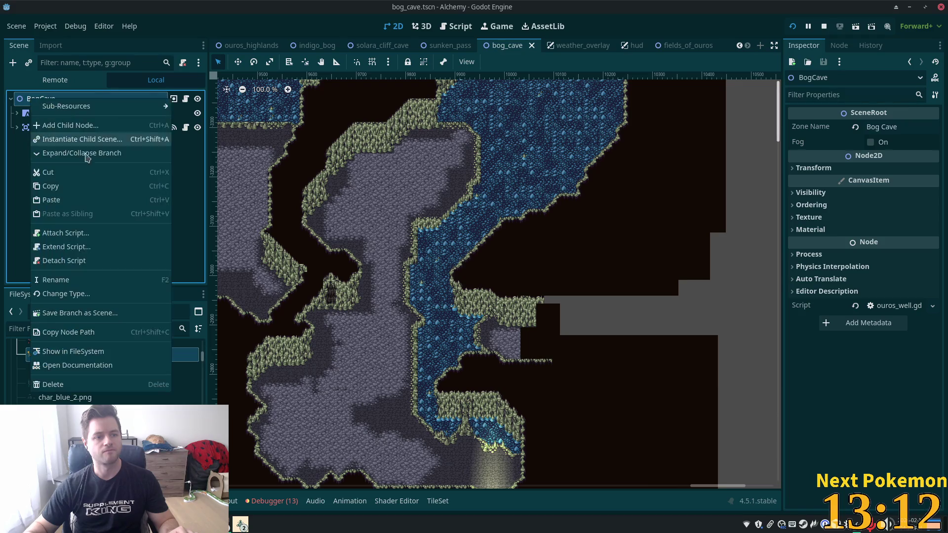
{"action": "left_click", "coordinate": [95, 199]}
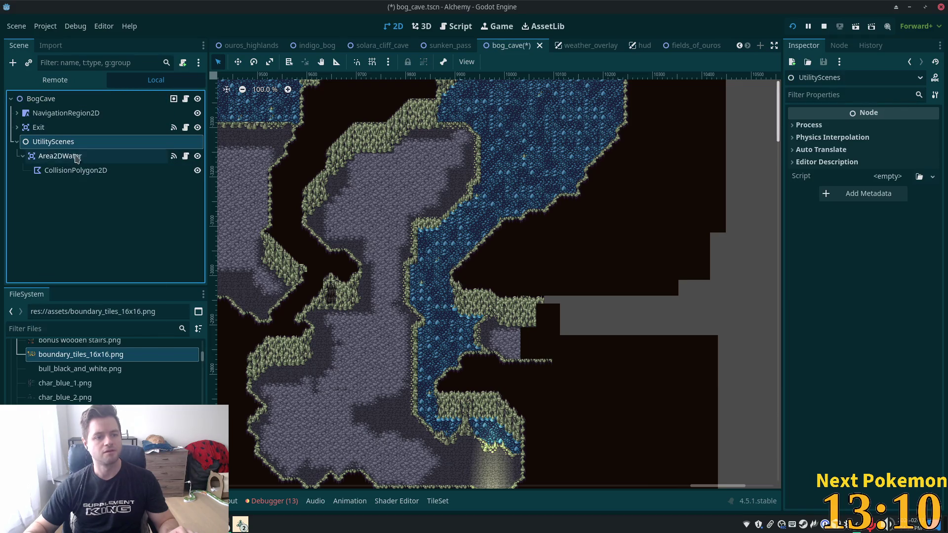
{"action": "left_click", "coordinate": [101, 169]}
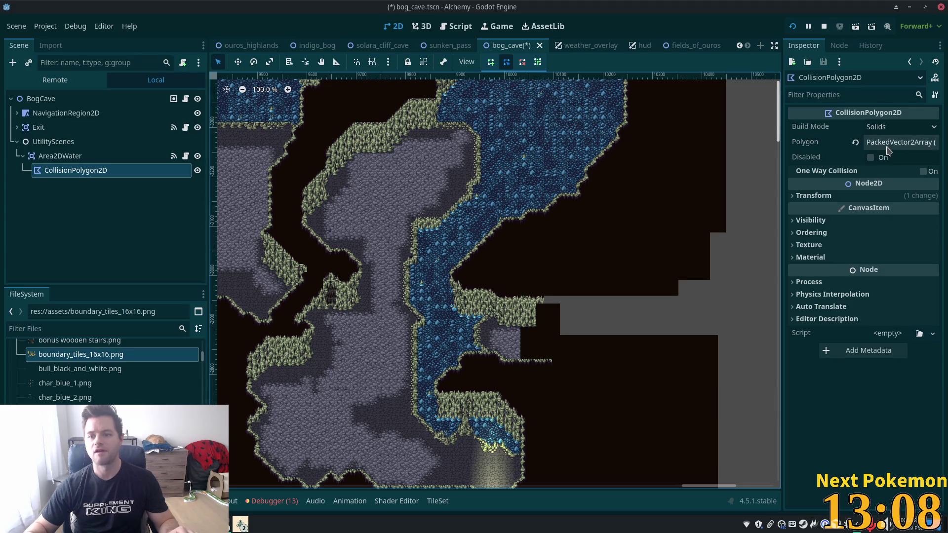
{"action": "left_click", "coordinate": [855, 142]}
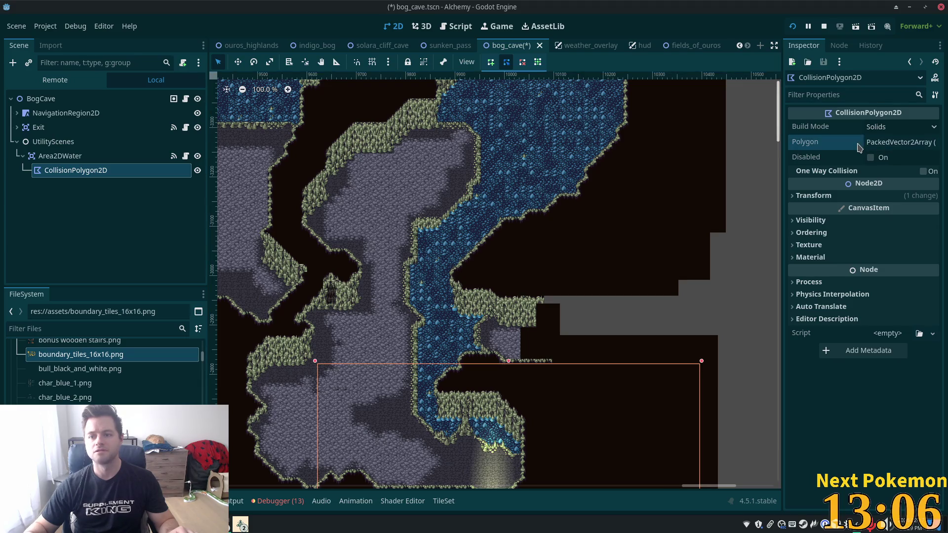
With CollisionPolygon2D selected and zoomed on the water, place the first vertex at its top-left corner.
{"action": "left_click", "coordinate": [60, 155]}
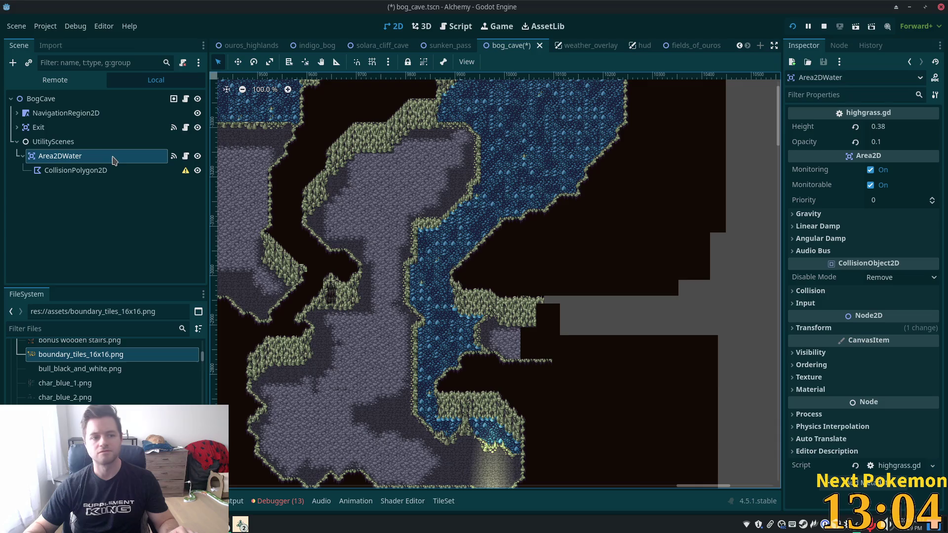
{"action": "left_click", "coordinate": [86, 170]}
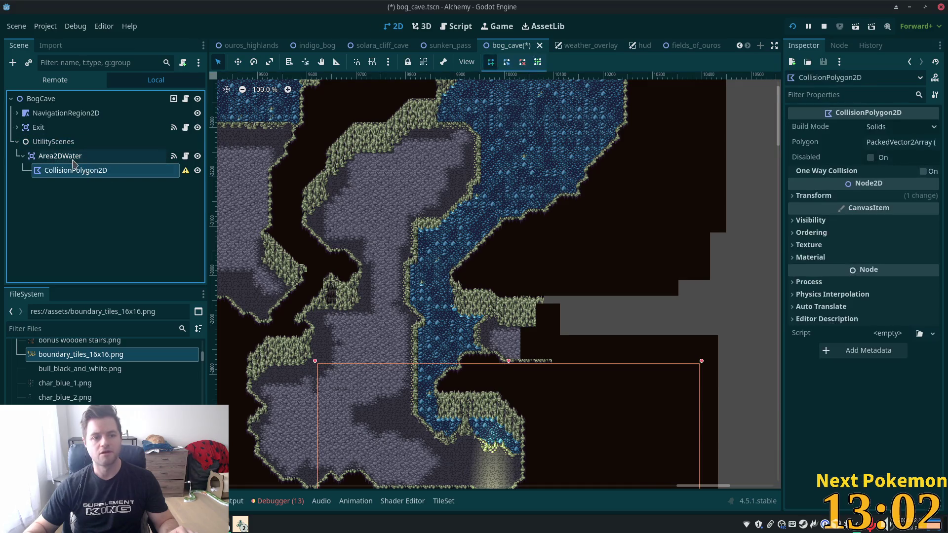
{"action": "right_click", "coordinate": [69, 168]}
{"action": "left_click", "coordinate": [891, 147]}
{"action": "key", "text": "Up"}
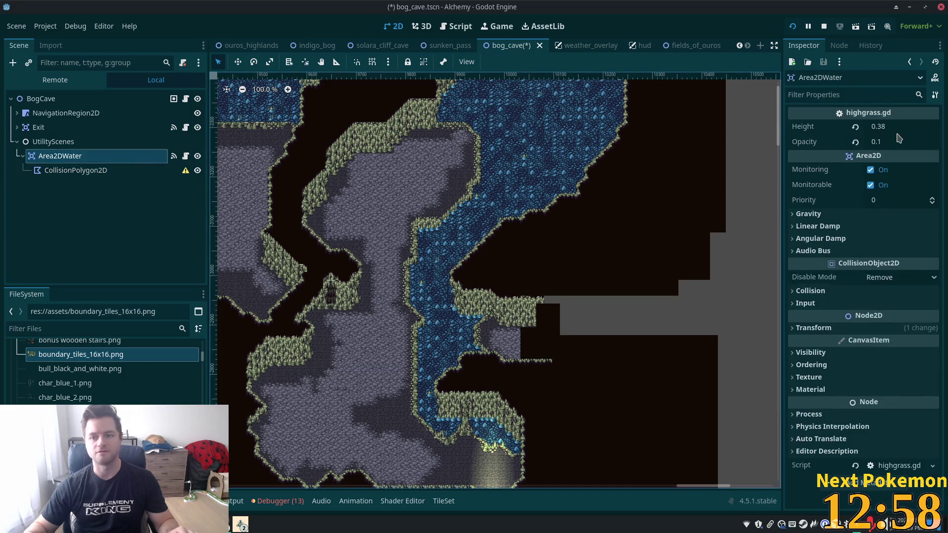
{"action": "key", "text": "Down"}
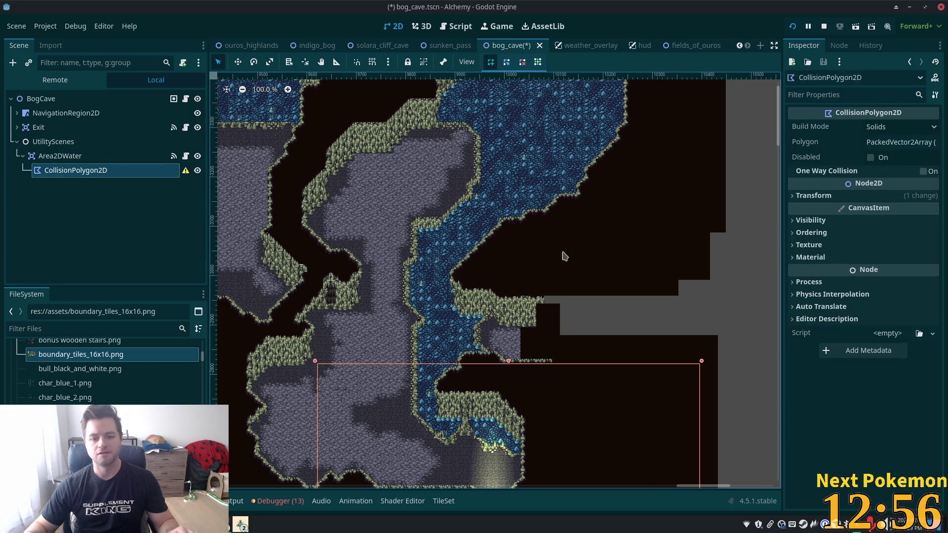
{"action": "scroll", "coordinate": [419, 322], "scroll_direction": "down", "scroll_amount": 3}
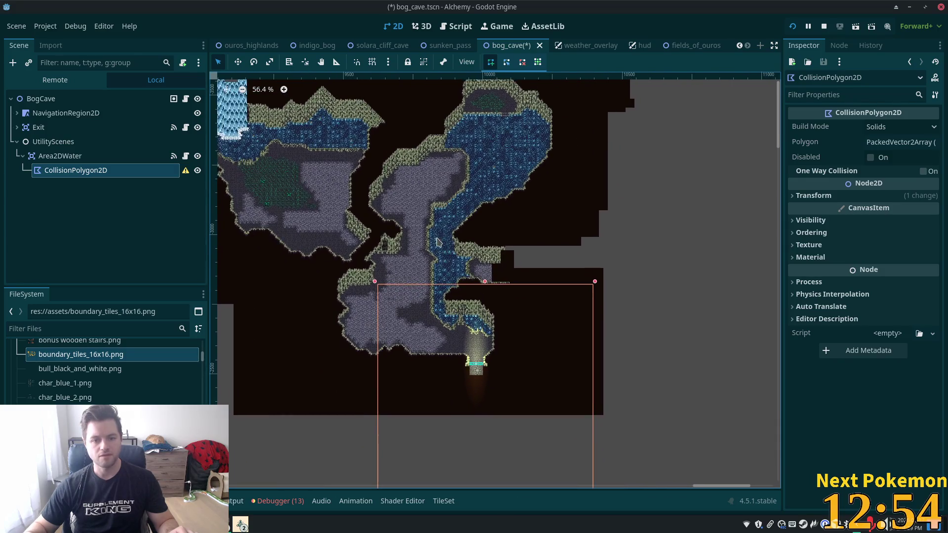
{"action": "scroll", "coordinate": [446, 220], "scroll_direction": "up", "scroll_amount": 2}
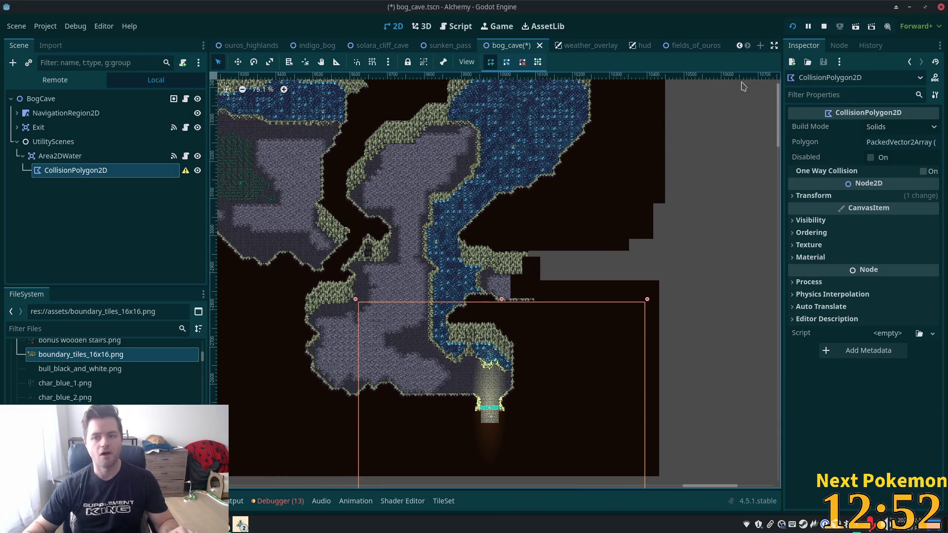
{"action": "scroll", "coordinate": [575, 169], "scroll_direction": "up", "scroll_amount": 3}
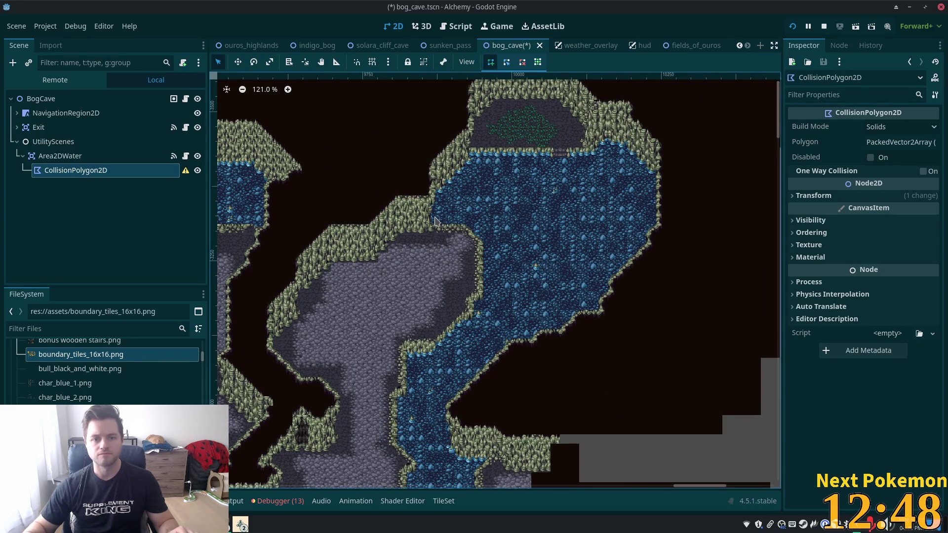
{"action": "scroll", "coordinate": [459, 211], "scroll_direction": "up", "scroll_amount": 4}
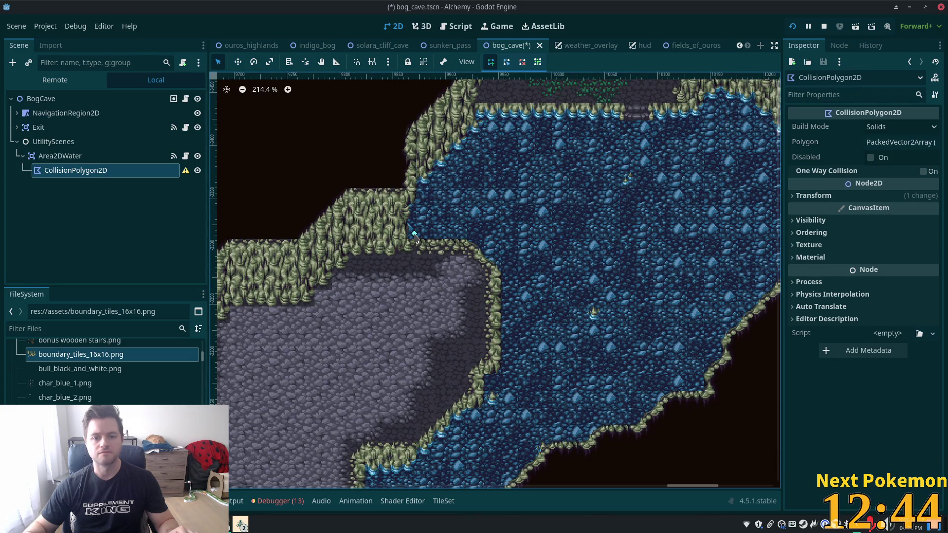
{"action": "left_click", "coordinate": [485, 115]}
Trace vertices along the water's upper shore, upper-right corner and down its right edge.
{"action": "left_click", "coordinate": [615, 116]}
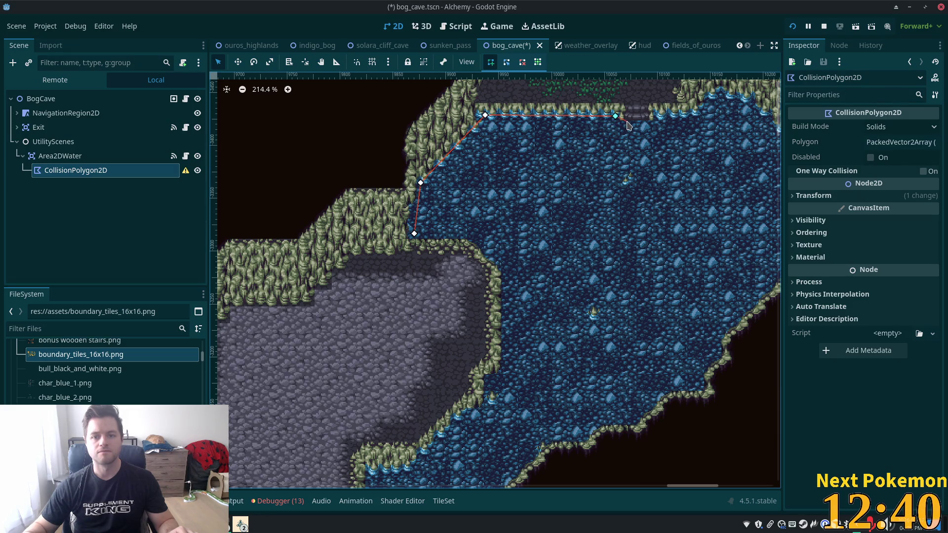
{"action": "left_click", "coordinate": [622, 129]}
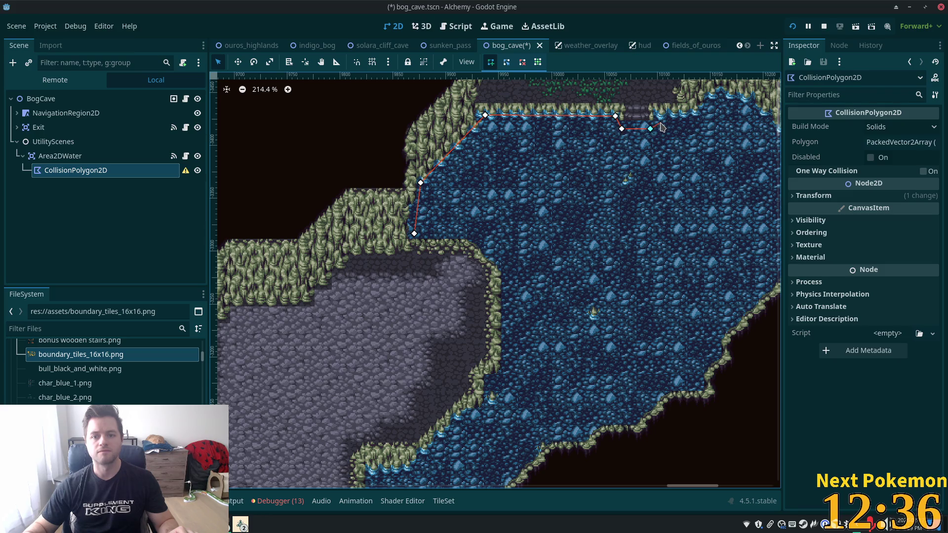
{"action": "left_click", "coordinate": [663, 125]}
{"action": "left_click", "coordinate": [703, 119]}
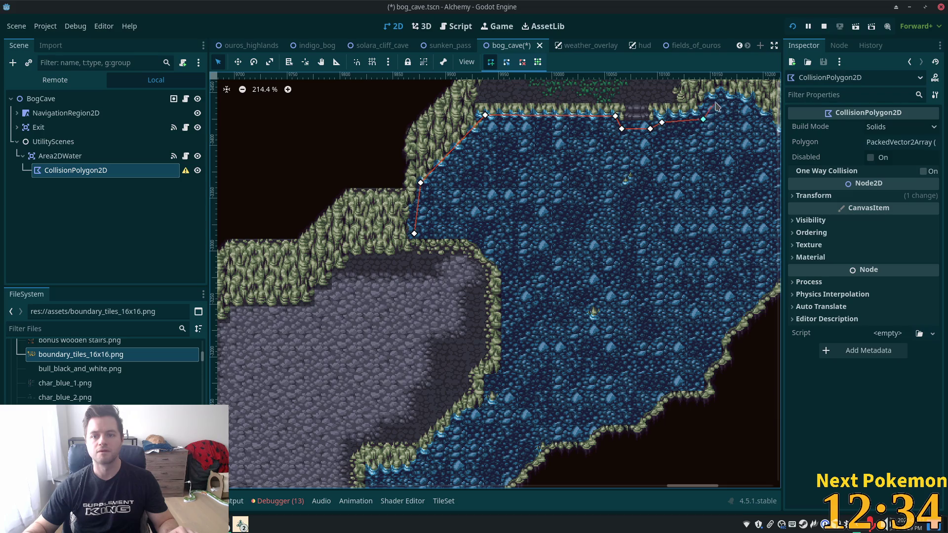
{"action": "left_click", "coordinate": [723, 101]}
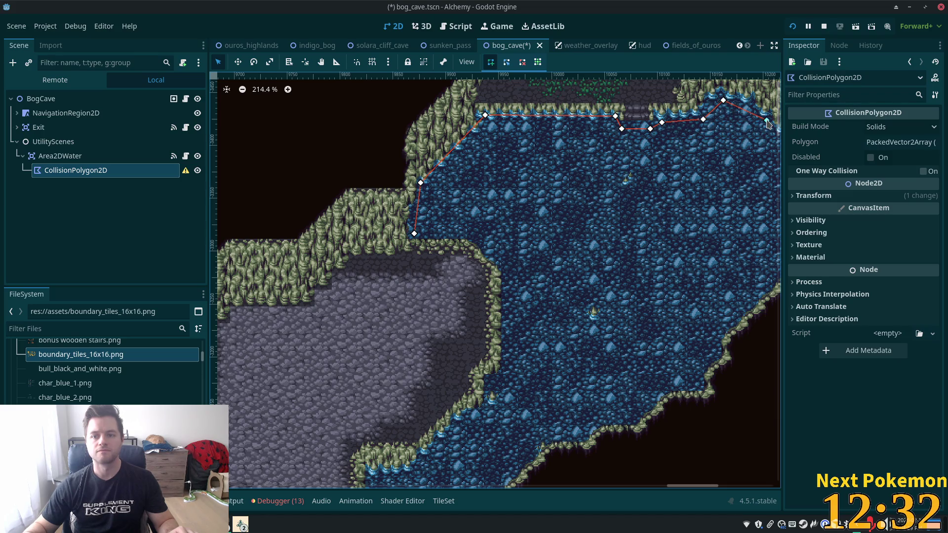
{"action": "scroll", "coordinate": [750, 183], "scroll_direction": "down", "scroll_amount": 3}
{"action": "scroll", "coordinate": [657, 165], "scroll_direction": "right", "scroll_amount": 3}
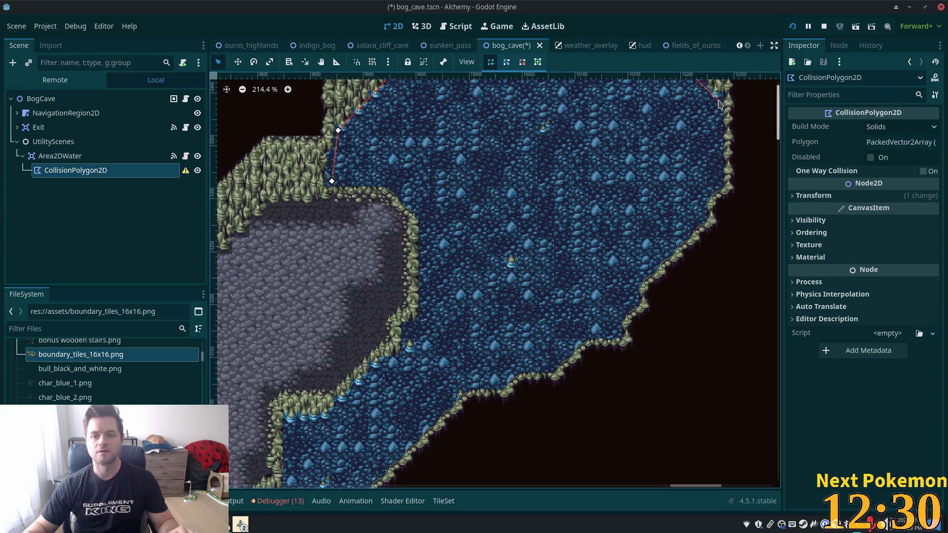
{"action": "left_click", "coordinate": [721, 189]}
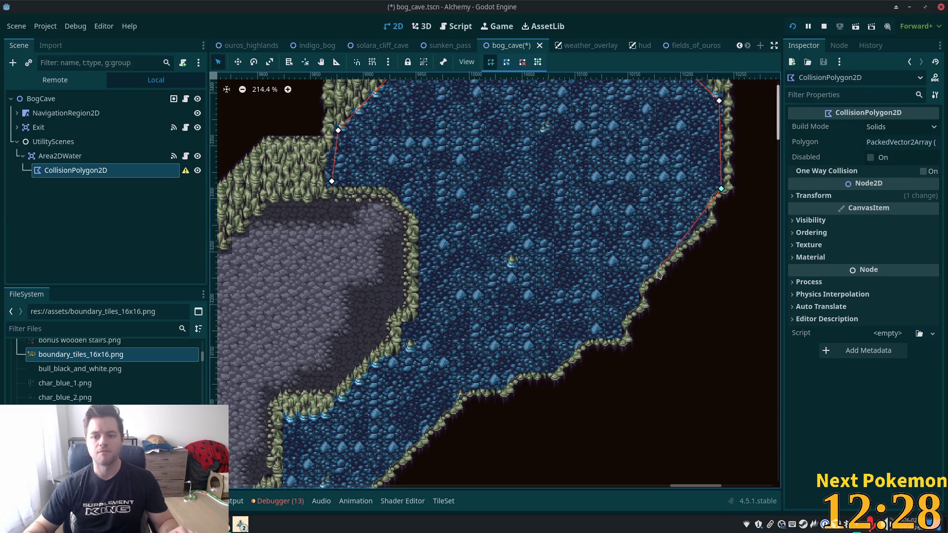
{"action": "left_click", "coordinate": [620, 340]}
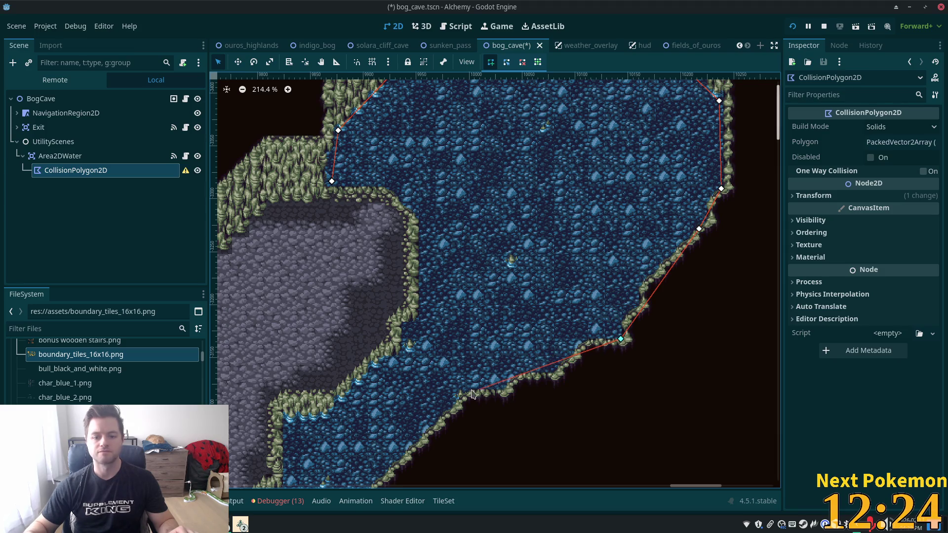
Continue the outline around the river's narrowing, bend and southern edge to its lower-left corner.
{"action": "scroll", "coordinate": [369, 383], "scroll_direction": "down", "scroll_amount": 5}
{"action": "scroll", "coordinate": [370, 383], "scroll_direction": "left", "scroll_amount": 5}
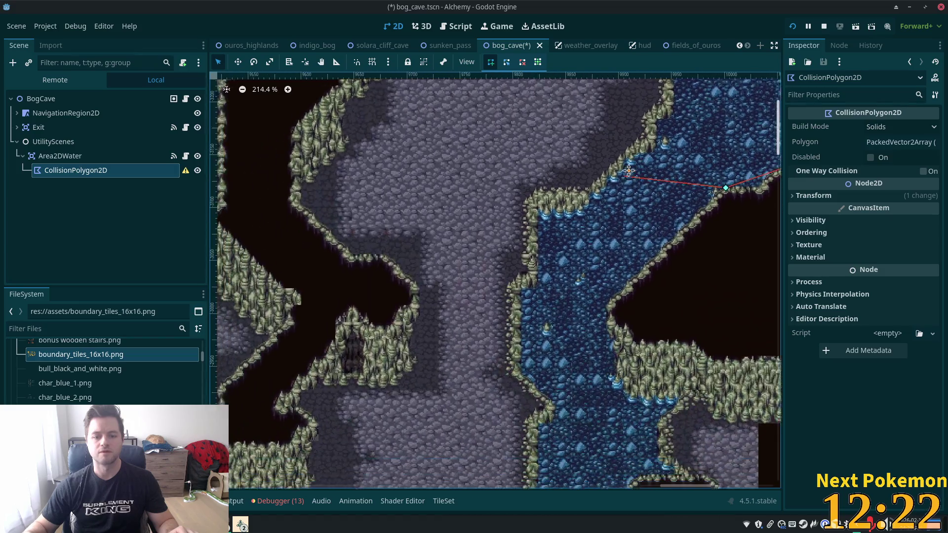
{"action": "left_click", "coordinate": [542, 319]}
{"action": "scroll", "coordinate": [553, 286], "scroll_direction": "down", "scroll_amount": 4}
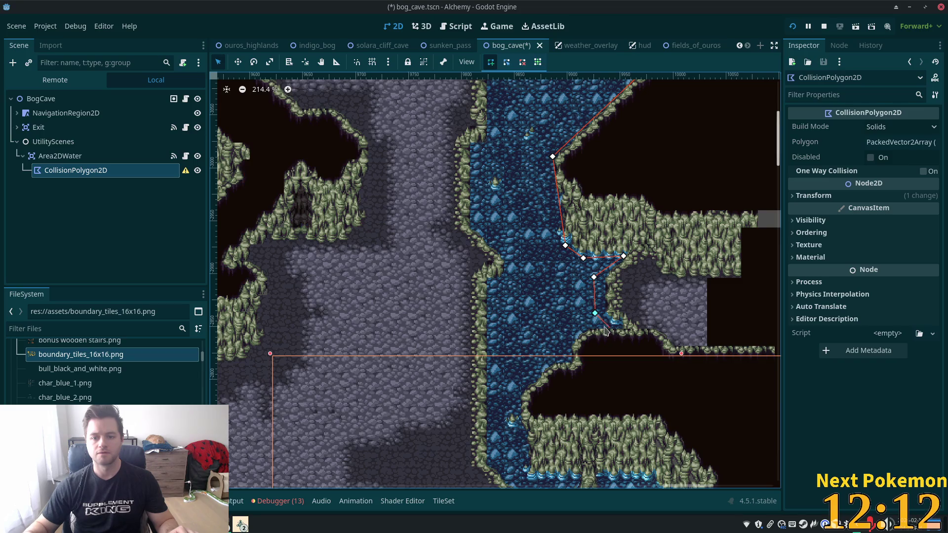
{"action": "left_click", "coordinate": [598, 326]}
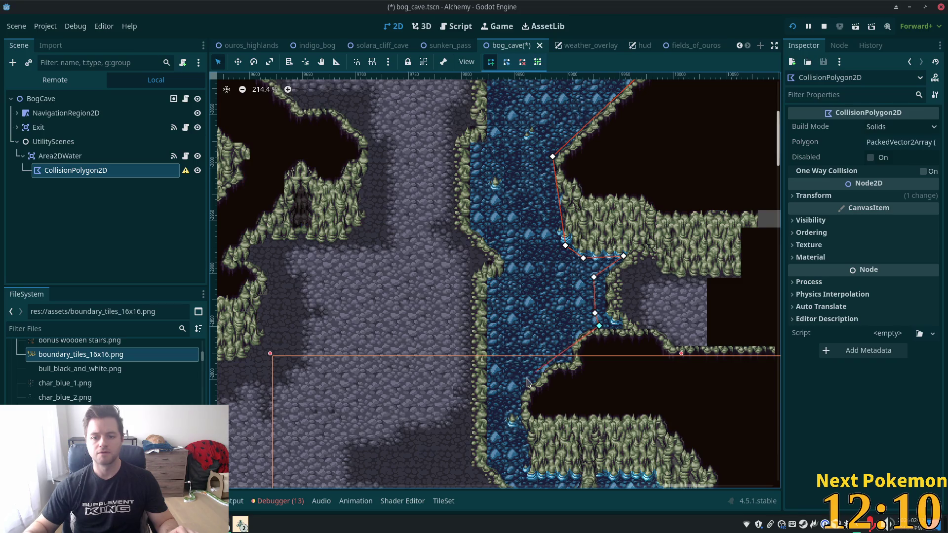
{"action": "left_click", "coordinate": [522, 393]}
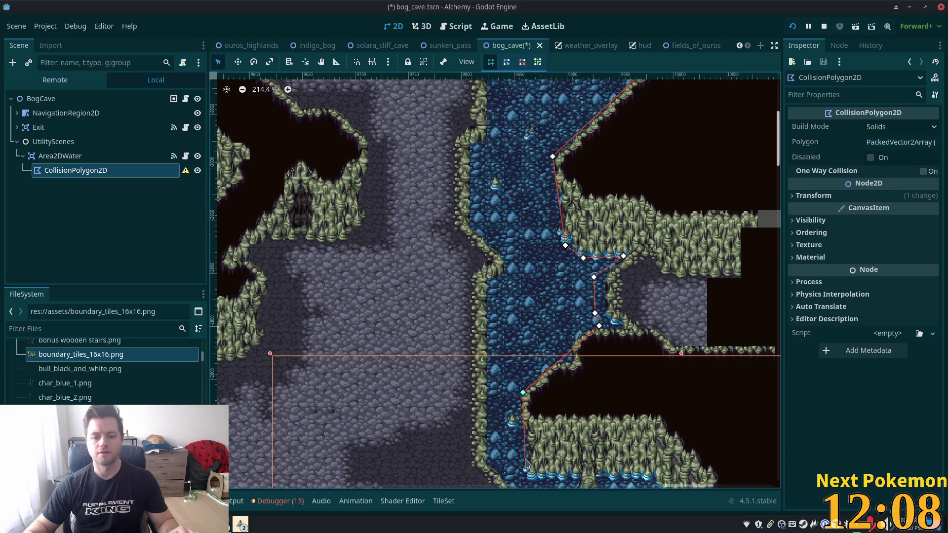
{"action": "left_click", "coordinate": [487, 459]}
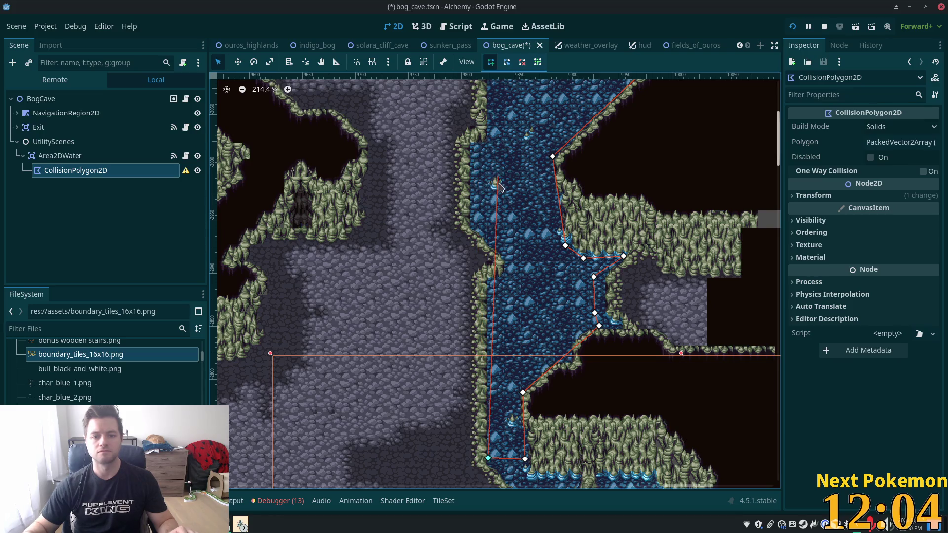
Trace up the river's left bank and click the first vertex to close the filled polygon.
{"action": "left_click", "coordinate": [497, 283]}
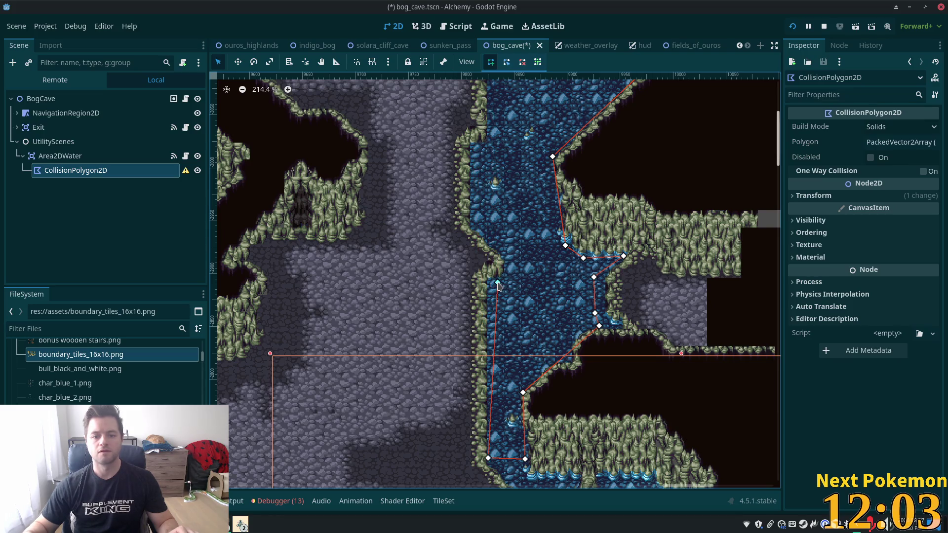
{"action": "left_click", "coordinate": [475, 225]}
{"action": "scroll", "coordinate": [480, 150], "scroll_direction": "up", "scroll_amount": 4}
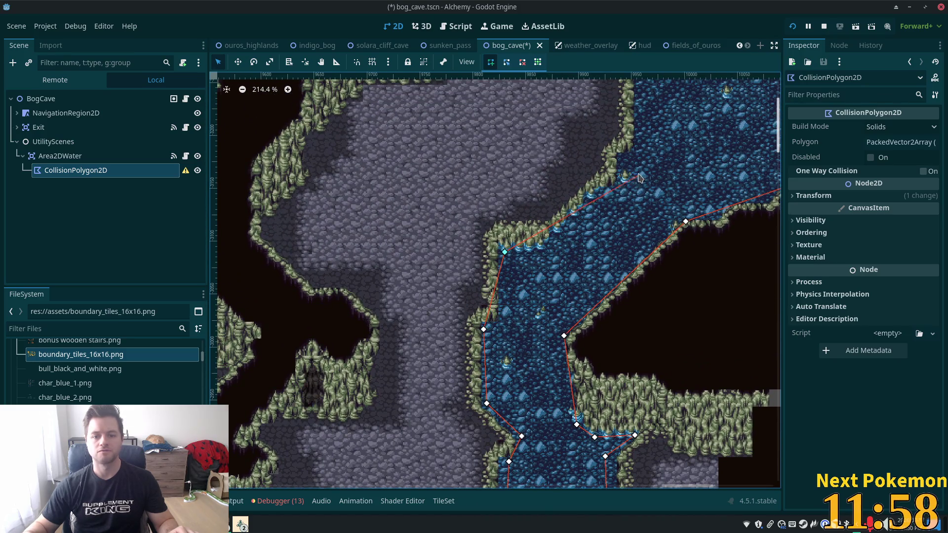
{"action": "left_click", "coordinate": [623, 181]}
{"action": "scroll", "coordinate": [557, 202], "scroll_direction": "up", "scroll_amount": 4}
{"action": "scroll", "coordinate": [558, 203], "scroll_direction": "right", "scroll_amount": 3}
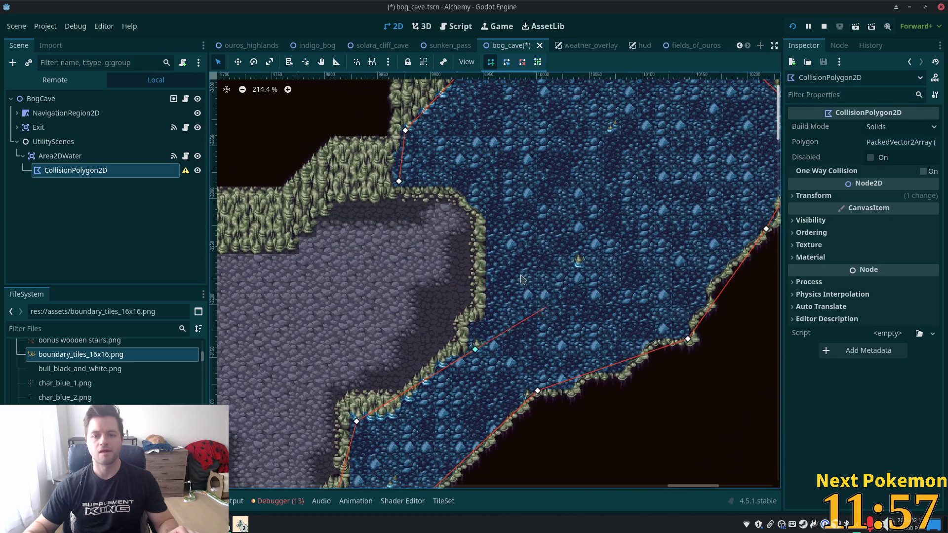
{"action": "left_click", "coordinate": [491, 217]}
{"action": "left_click", "coordinate": [449, 185]}
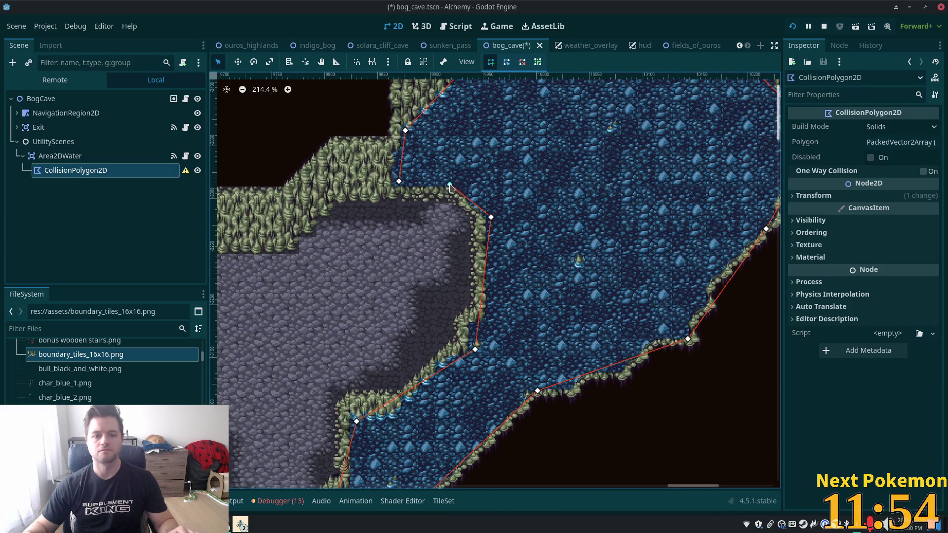
{"action": "left_click", "coordinate": [397, 183]}
{"action": "left_click", "coordinate": [399, 181]}
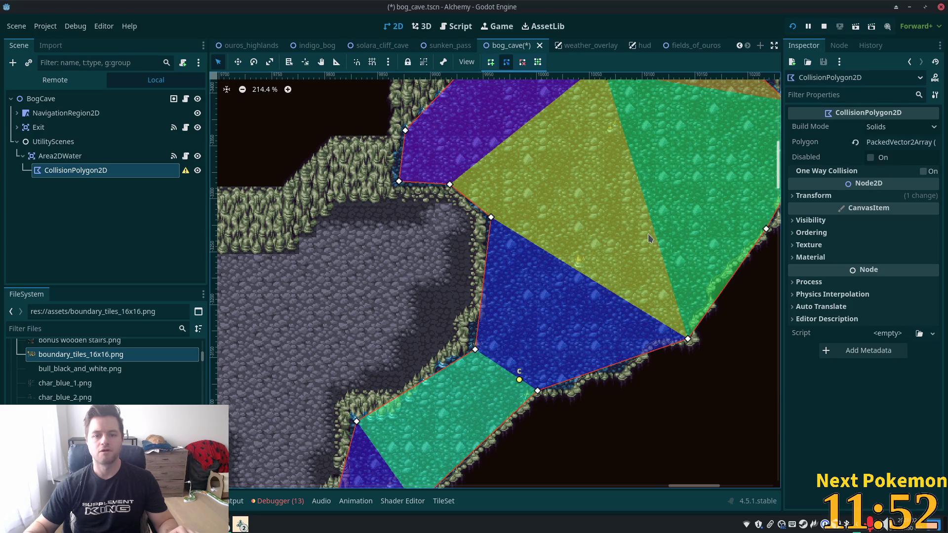
{"action": "scroll", "coordinate": [632, 184], "scroll_direction": "down", "scroll_amount": 5}
Save bog_cave with Ctrl+S, select Area2DWater, and relaunch the game beside the other window.
{"action": "key", "text": "ctrl+s"}
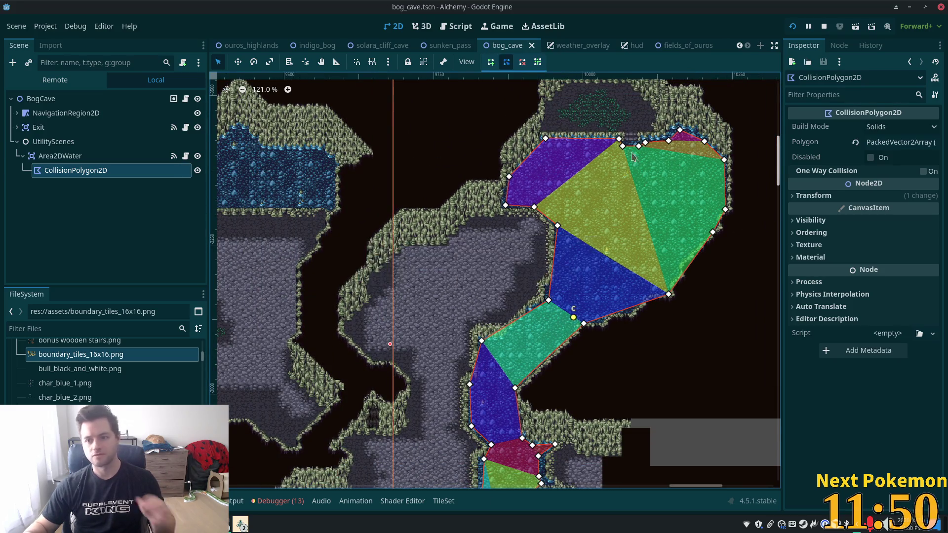
{"action": "left_click", "coordinate": [64, 155]}
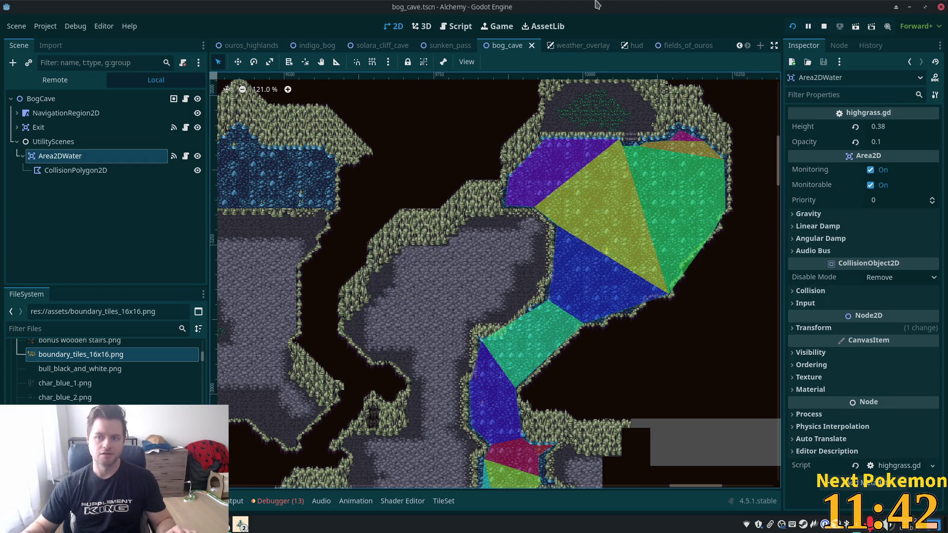
{"action": "left_click", "coordinate": [793, 27]}
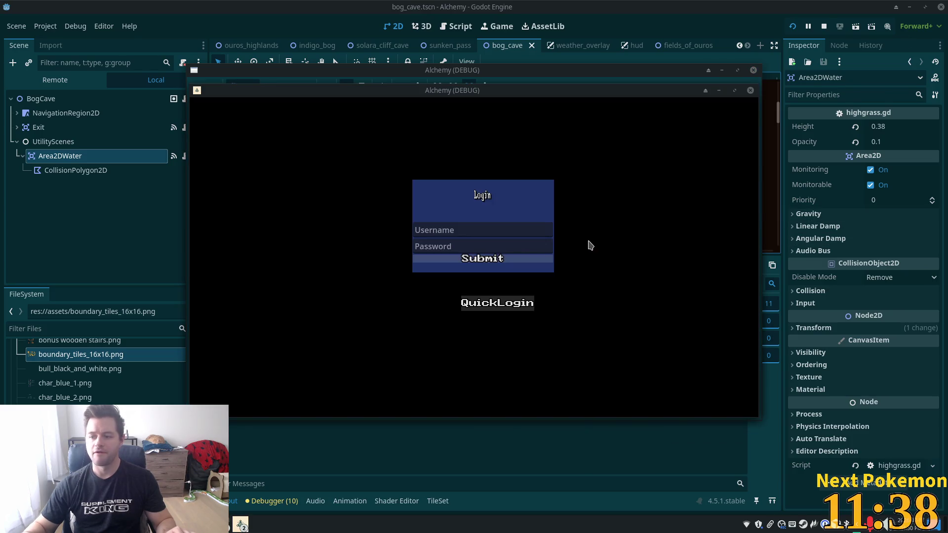
{"action": "left_click_drag", "start_coordinate": [404, 110], "coordinate": [285, 174]}
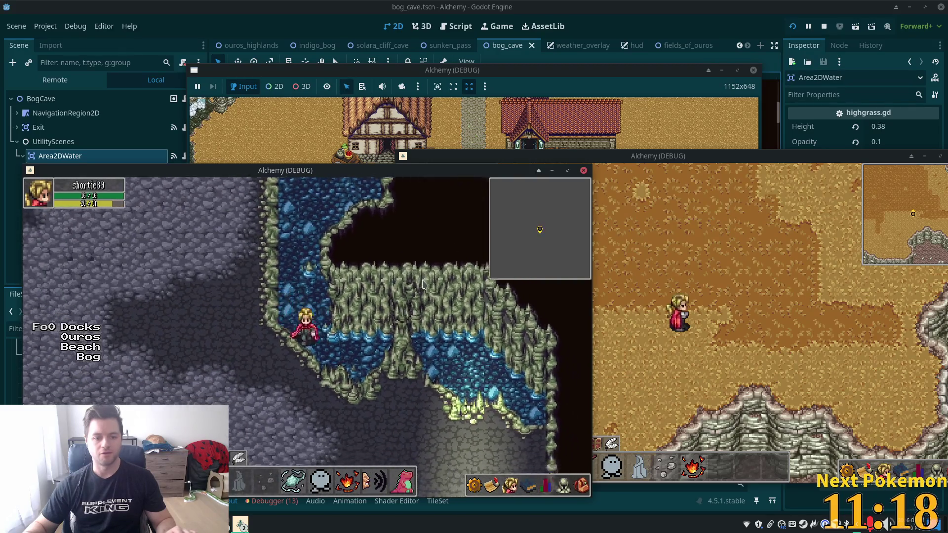
Walk the player up, down, left and right through the cave water, then out onto the cave floor.
{"action": "key", "text": "Left"}
{"action": "key", "text": "Up"}
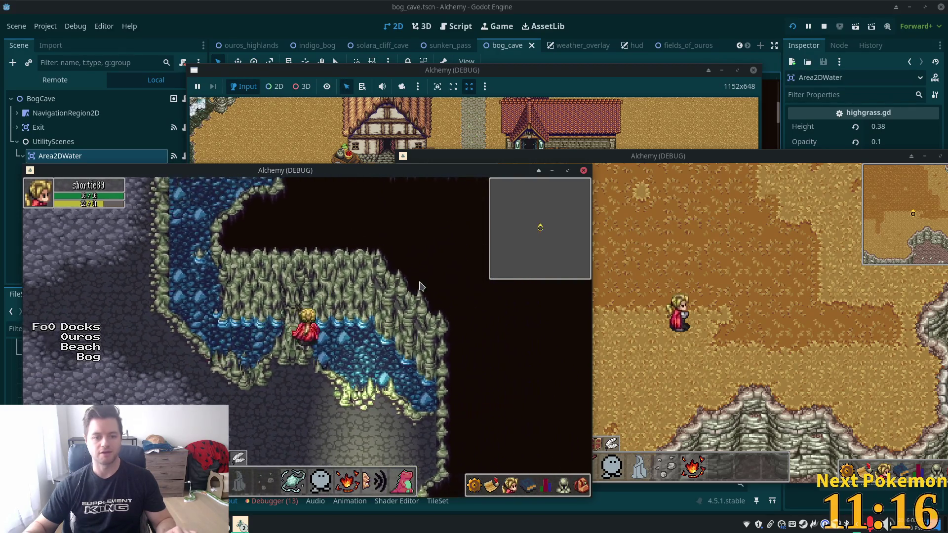
{"action": "key", "text": "Left"}
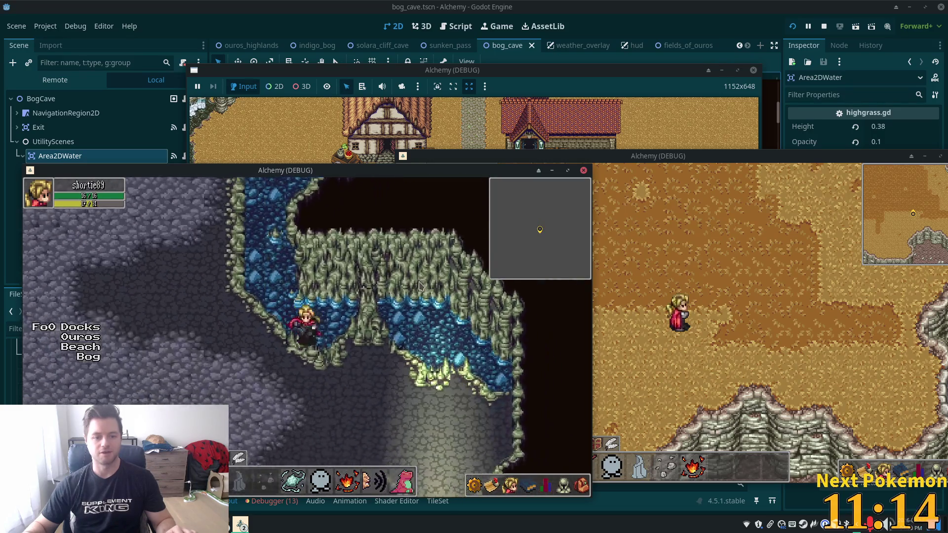
{"action": "key", "text": "Right"}
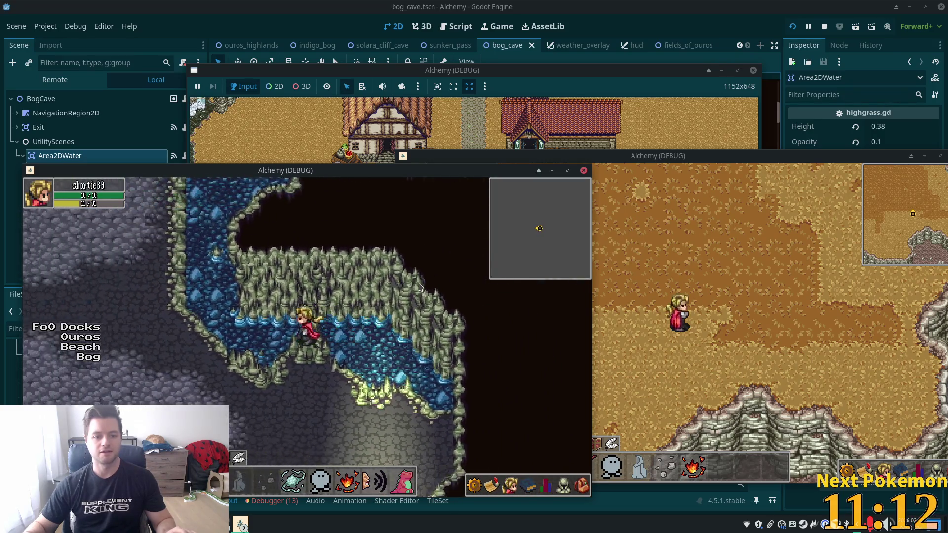
{"action": "key", "text": "Down"}
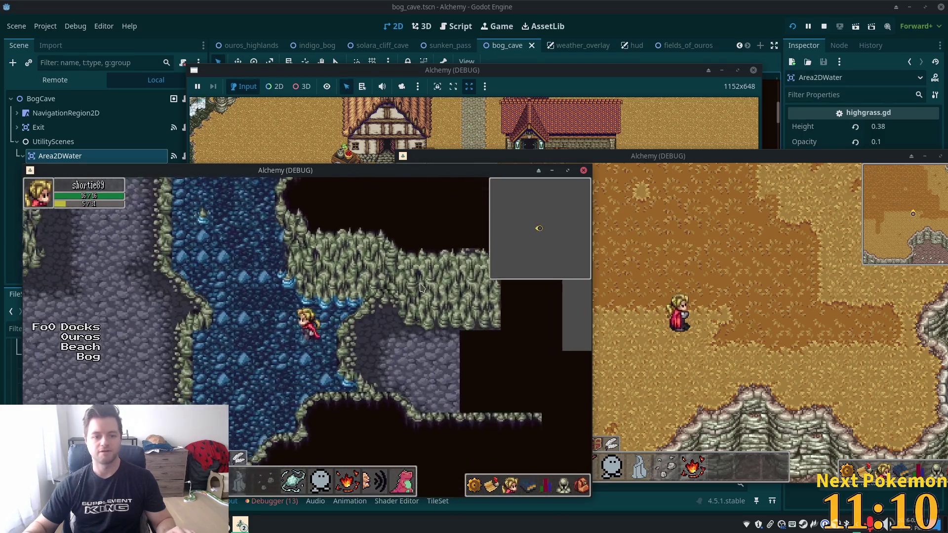
{"action": "key", "text": "Right"}
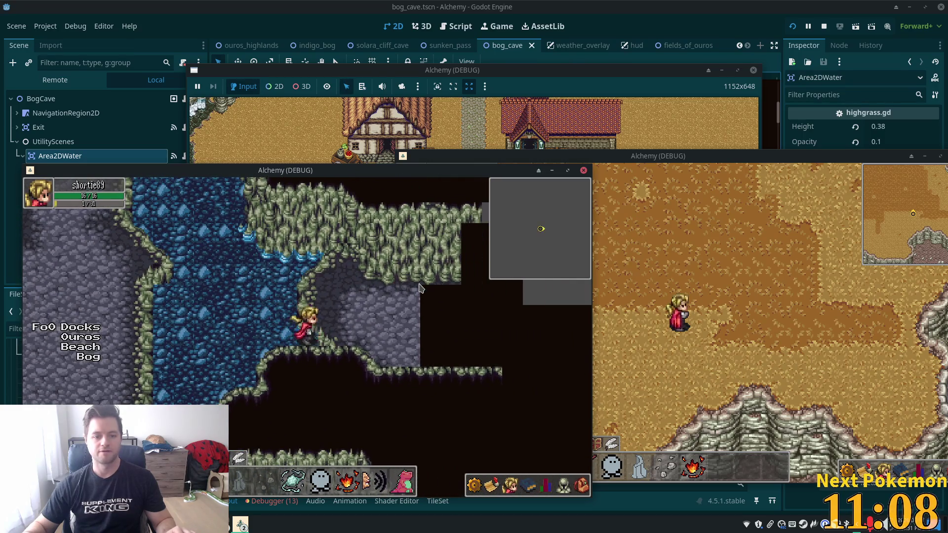
{"action": "key", "text": "Left"}
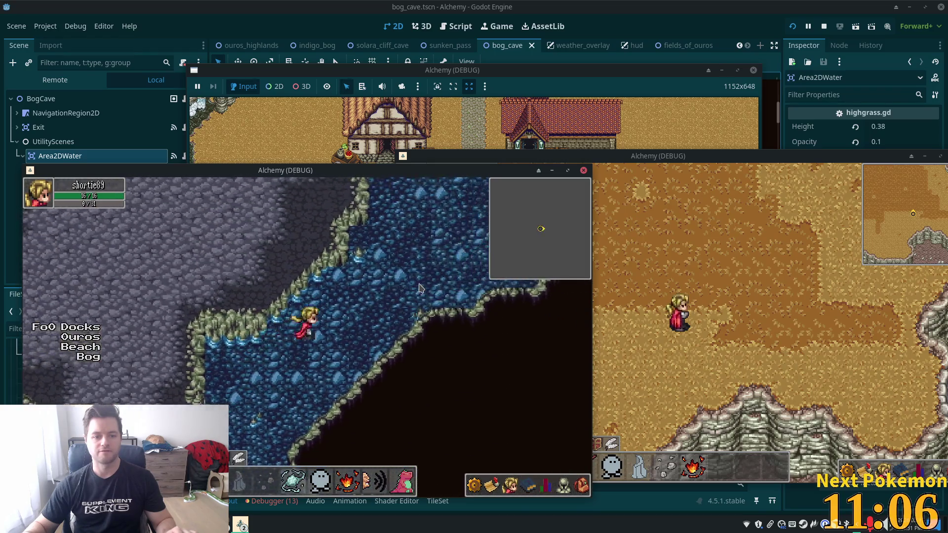
{"action": "key", "text": "Up"}
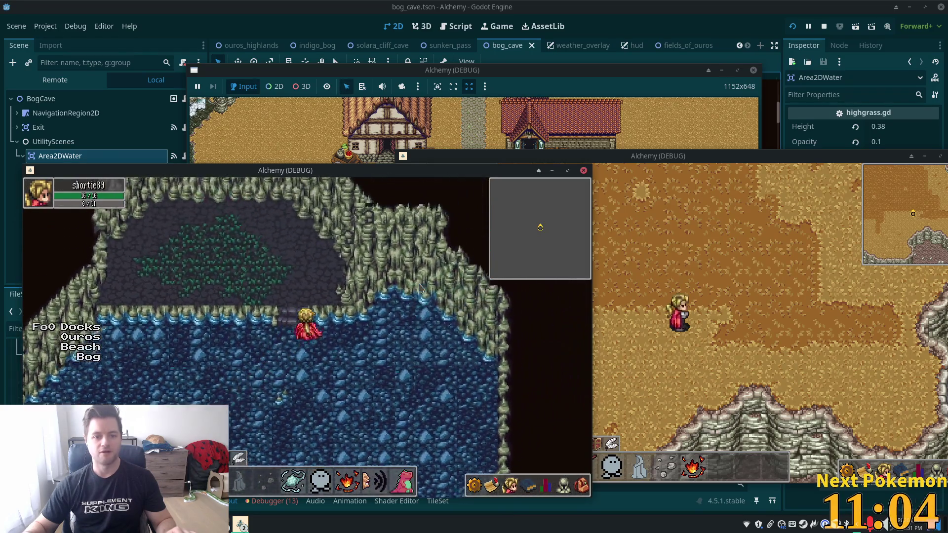
{"action": "key", "text": "Down"}
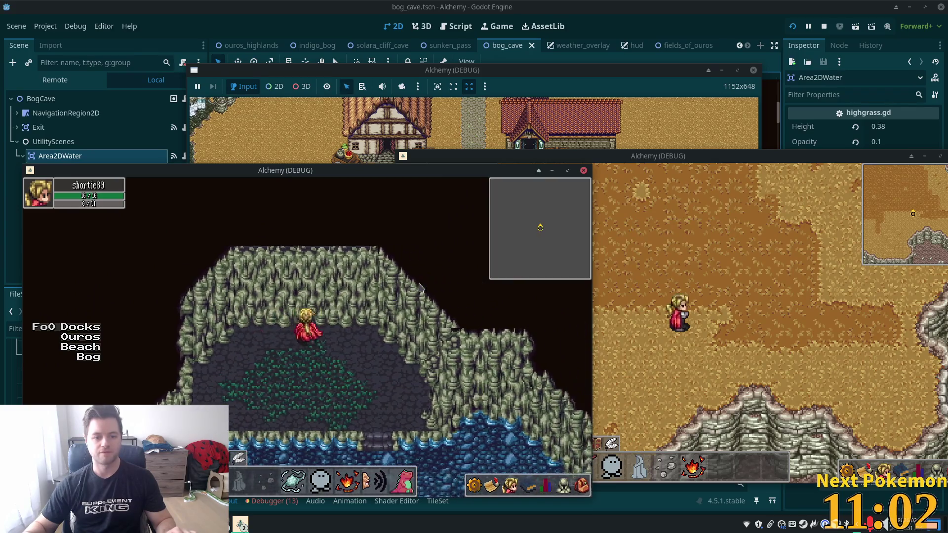
{"action": "key", "text": "Up"}
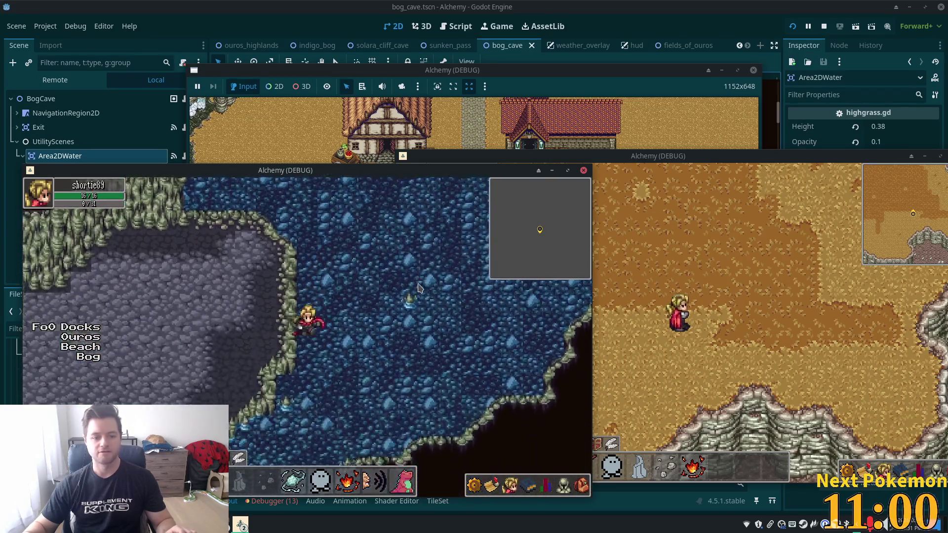
{"action": "key", "text": "Up"}
{"action": "key", "text": "Left"}
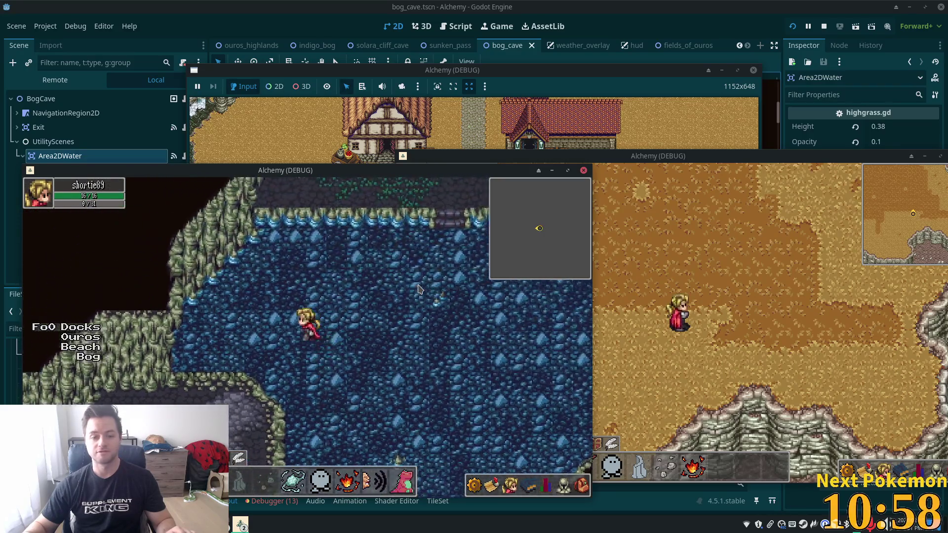
{"action": "key", "text": "Left"}
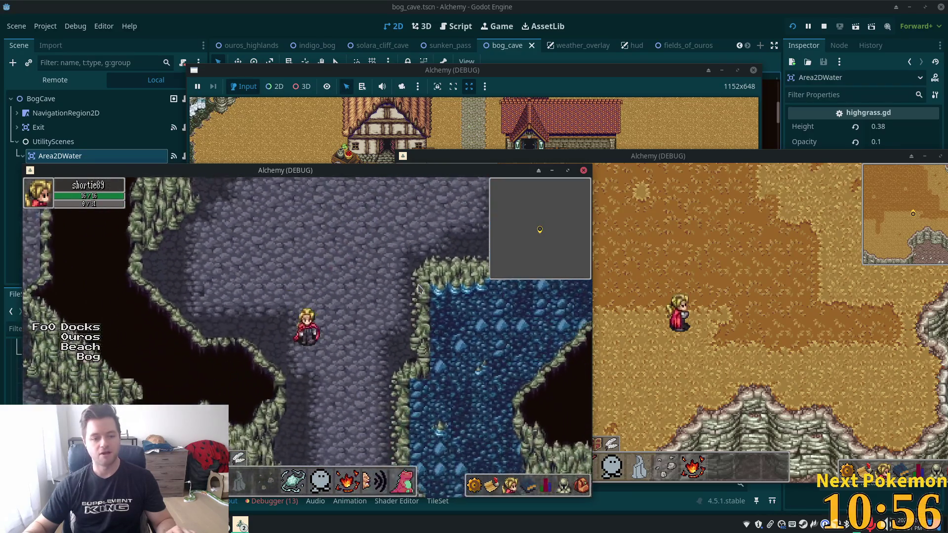
{"action": "key", "text": "Down"}
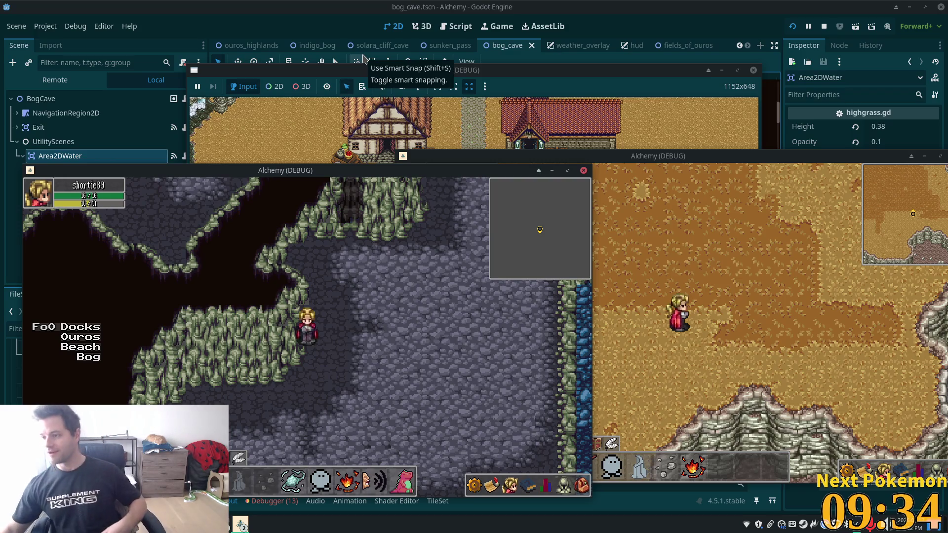
{"action": "key", "text": "XF86AudioRaiseVolume"}
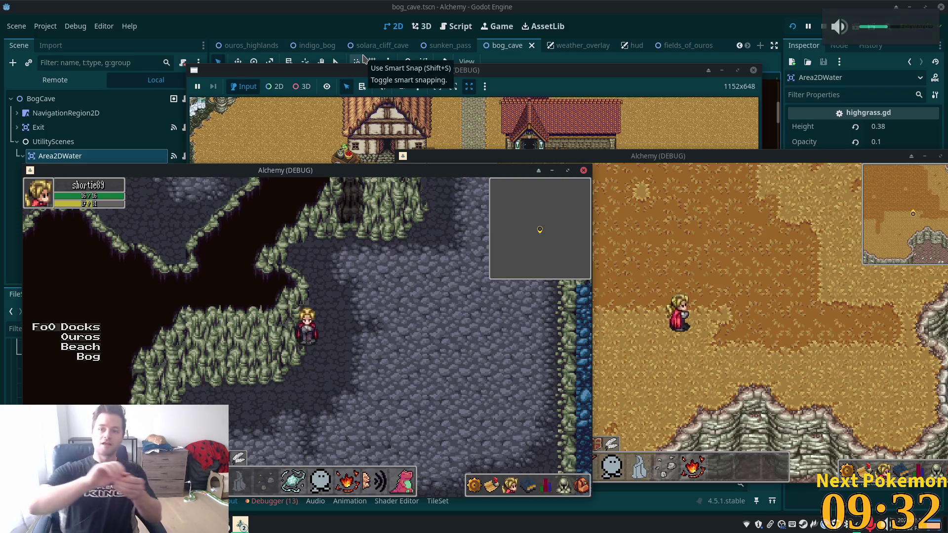